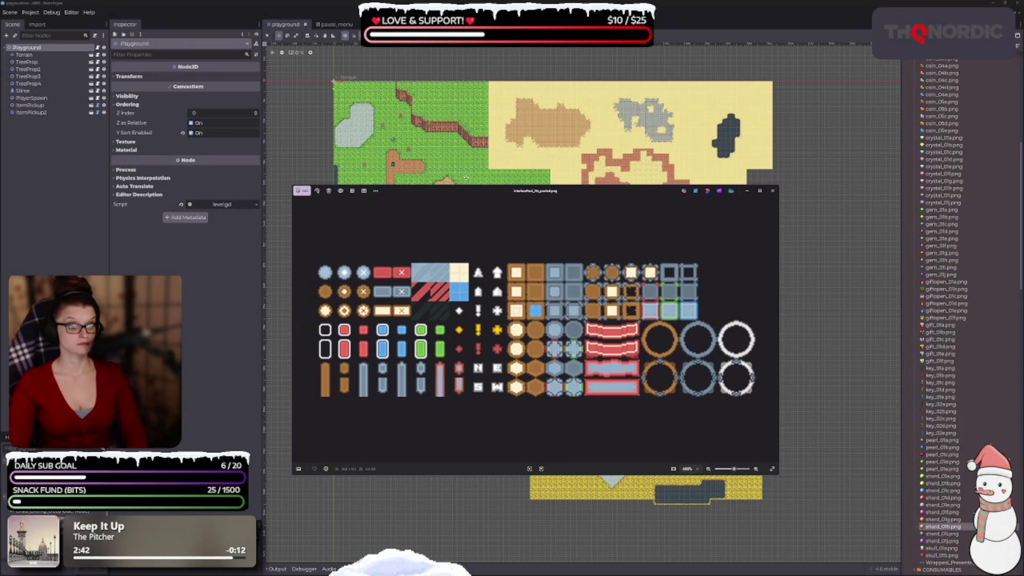
Close the Windows Photos window showing the interface pack sprite sheet.
{"action": "left_click", "coordinate": [774, 192]}
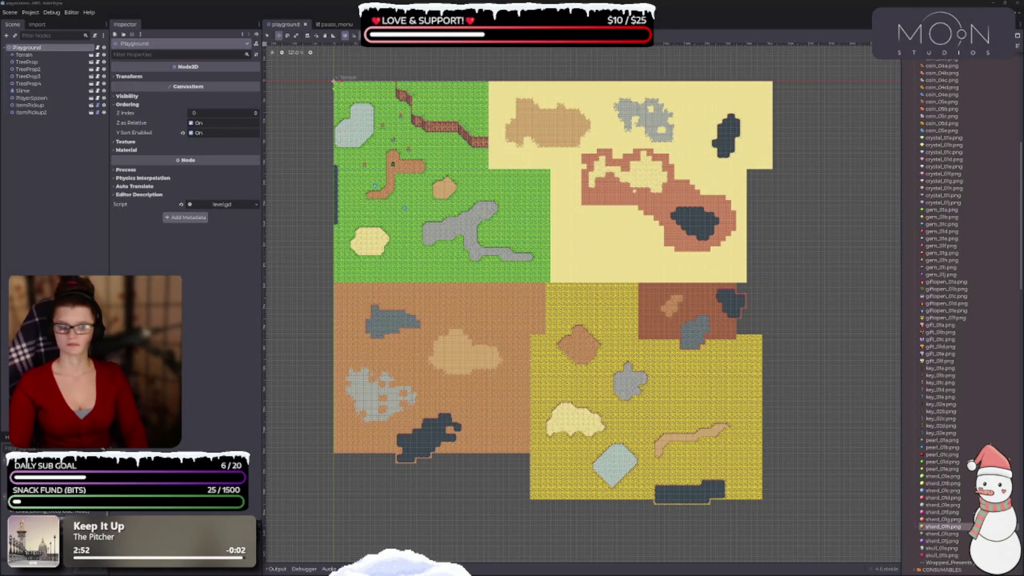
Collapse COLLECTIBLES, scroll to UI/MENUS and drag the interfacePack PNG into MENUS.
{"action": "scroll", "coordinate": [959, 278], "scroll_direction": "up", "scroll_amount": 5}
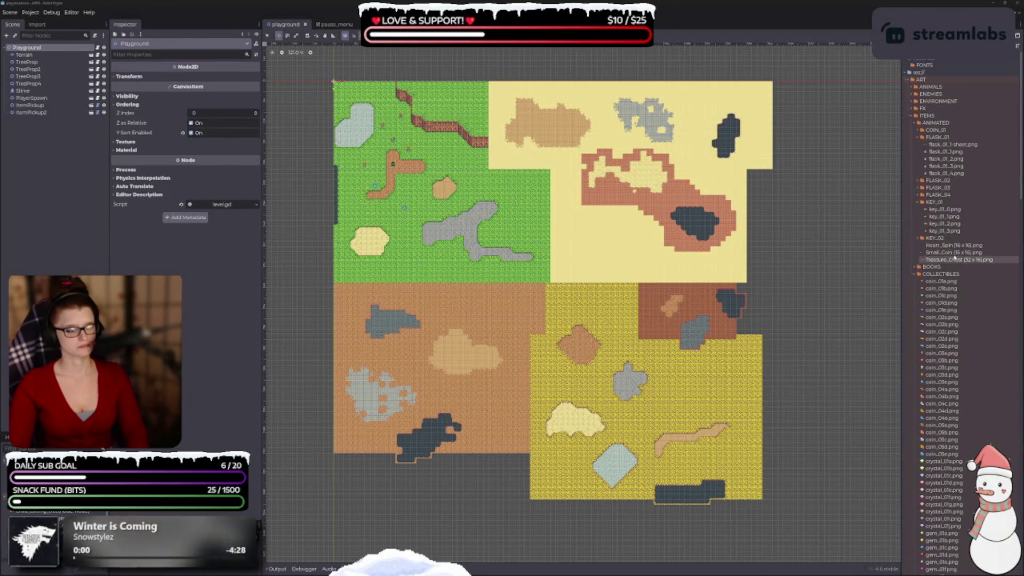
{"action": "left_click", "coordinate": [916, 274]}
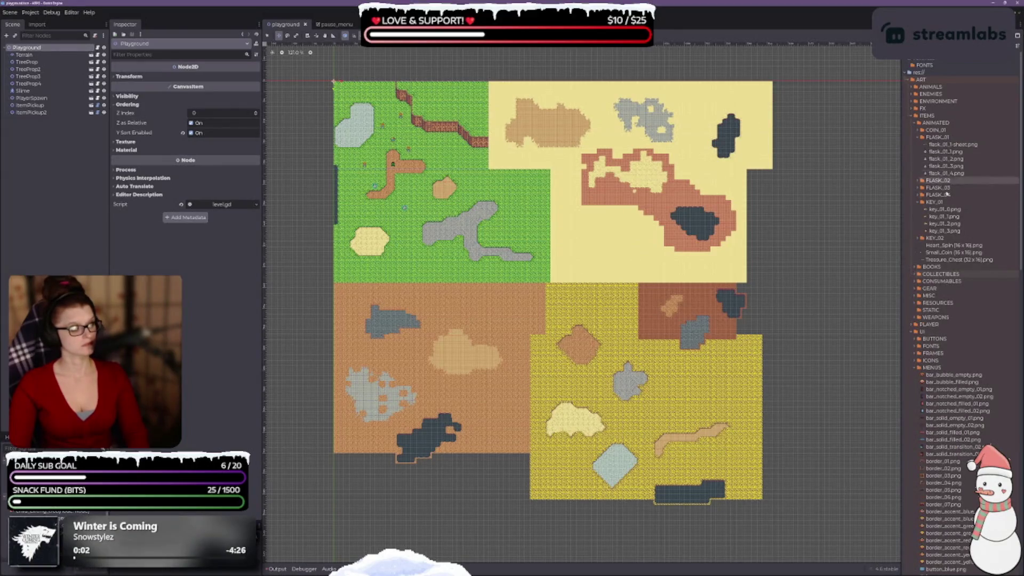
{"action": "scroll", "coordinate": [942, 342], "scroll_direction": "down", "scroll_amount": 4}
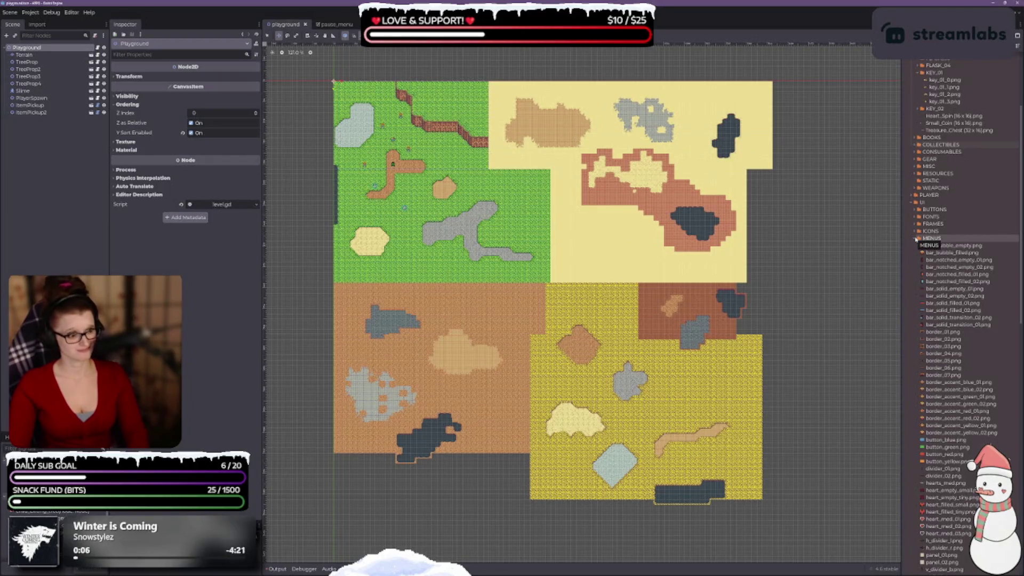
{"action": "scroll", "coordinate": [916, 238], "scroll_direction": "down", "scroll_amount": 3}
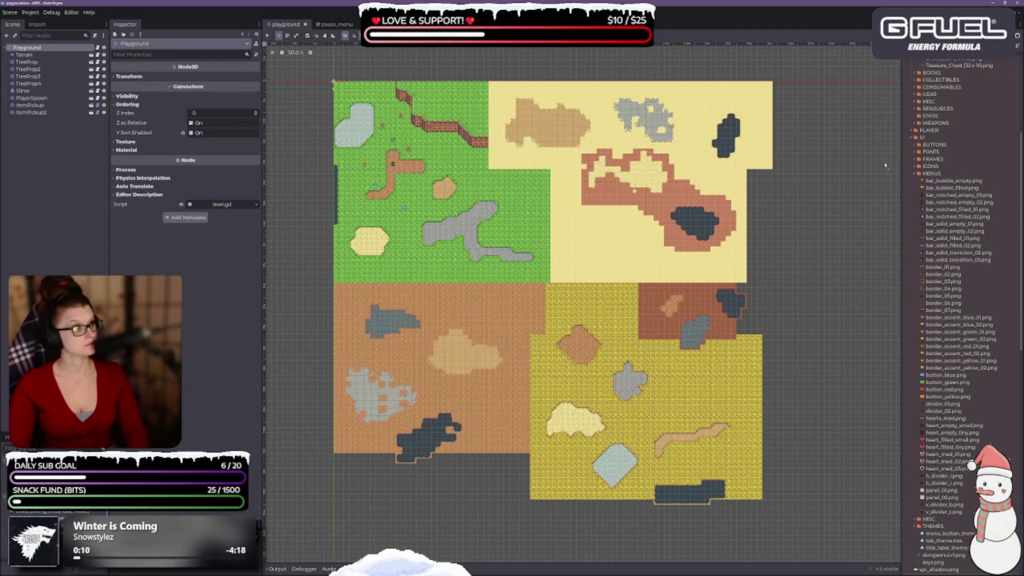
{"action": "left_click_drag", "start_coordinate": [885, 166], "coordinate": [935, 175]}
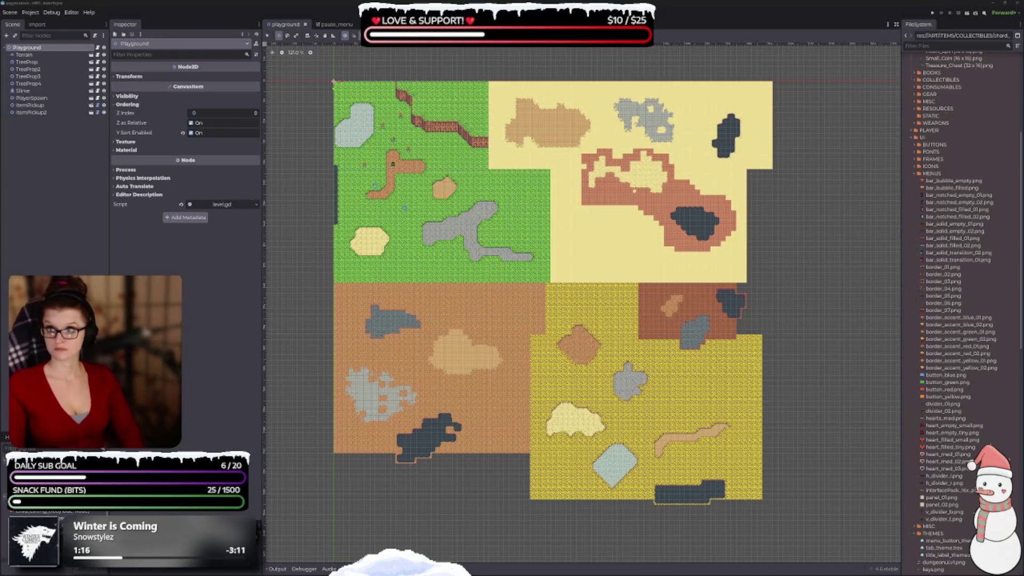
{"action": "scroll", "coordinate": [512, 346], "scroll_direction": "up", "scroll_amount": 5}
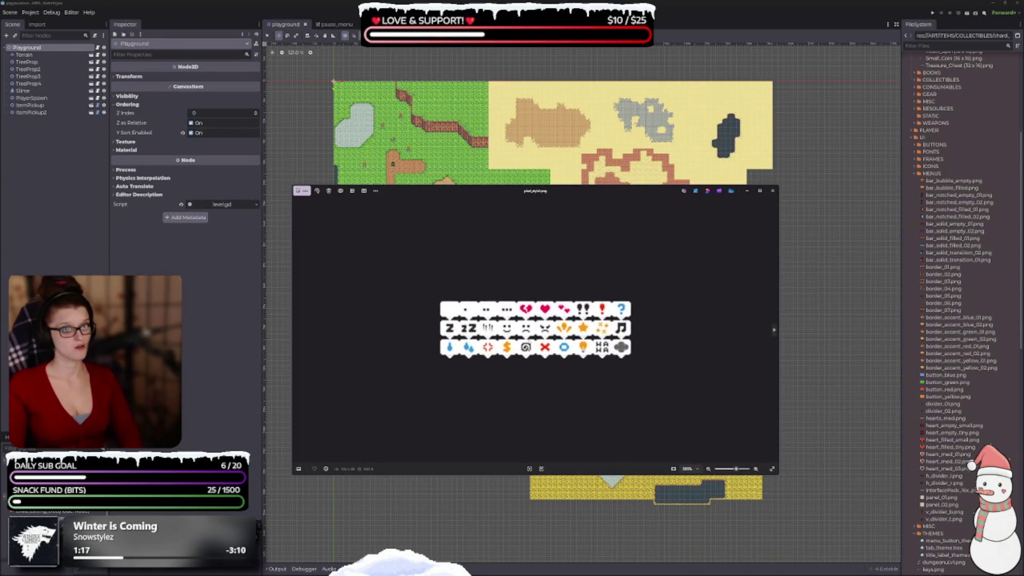
{"action": "scroll", "coordinate": [775, 332], "scroll_direction": "up", "scroll_amount": 1}
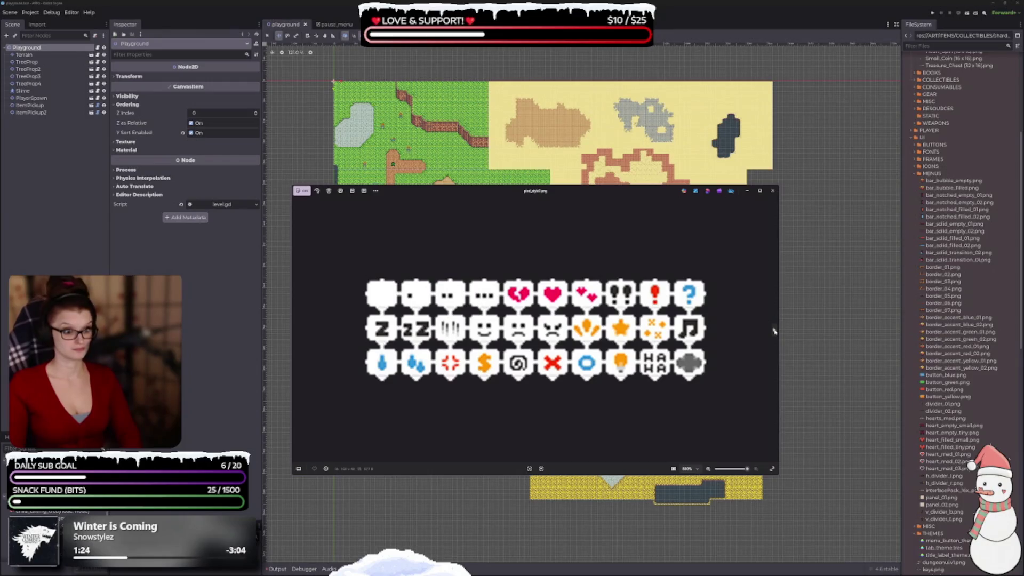
{"action": "left_click", "coordinate": [774, 331]}
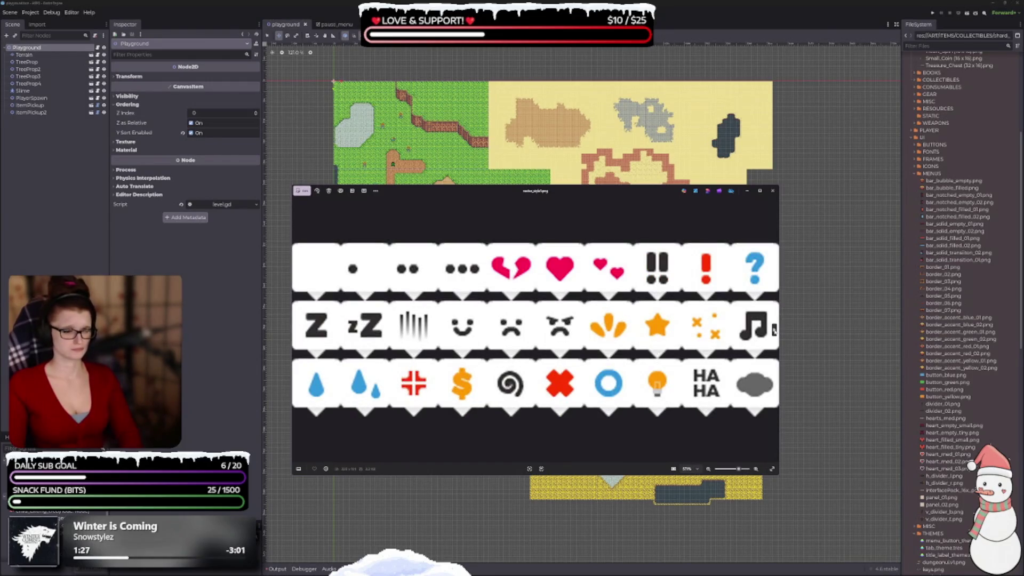
{"action": "left_click", "coordinate": [774, 331]}
{"action": "left_click", "coordinate": [774, 331]}
{"action": "left_click", "coordinate": [773, 331]}
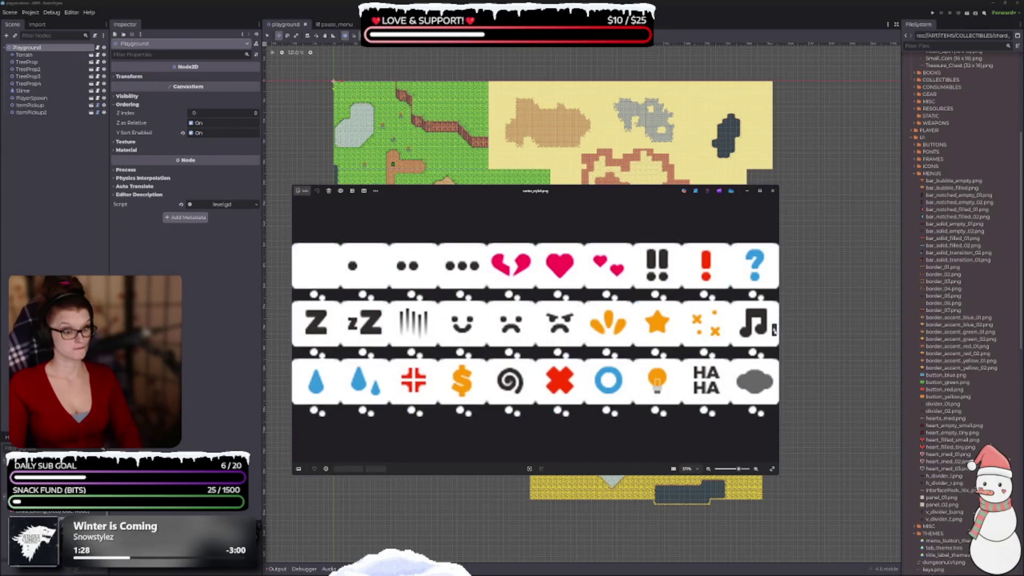
{"action": "left_click", "coordinate": [774, 331]}
{"action": "left_click", "coordinate": [774, 331]}
{"action": "left_click", "coordinate": [774, 330]}
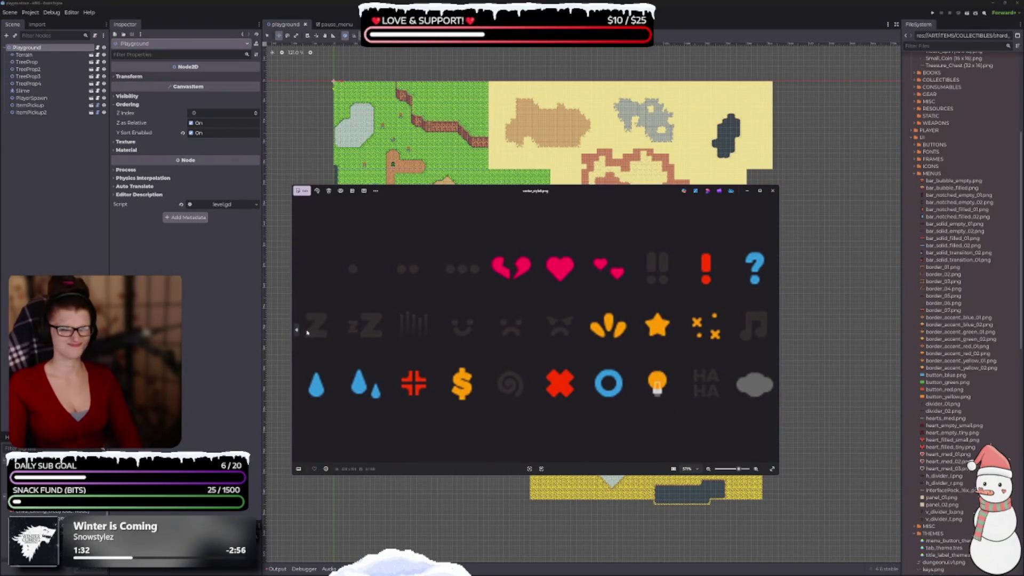
{"action": "left_click", "coordinate": [297, 330]}
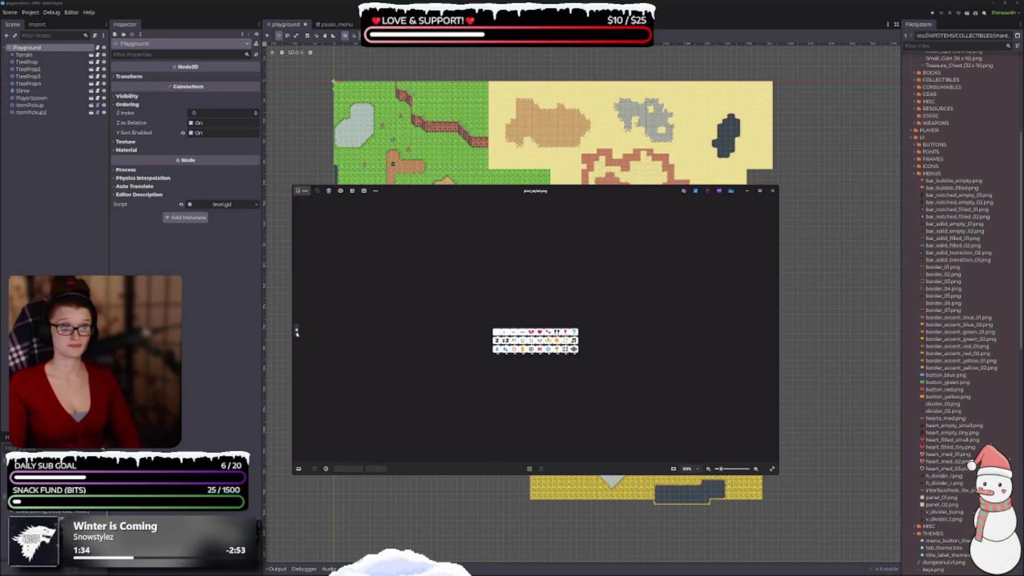
{"action": "scroll", "coordinate": [352, 340], "scroll_direction": "up", "scroll_amount": 5}
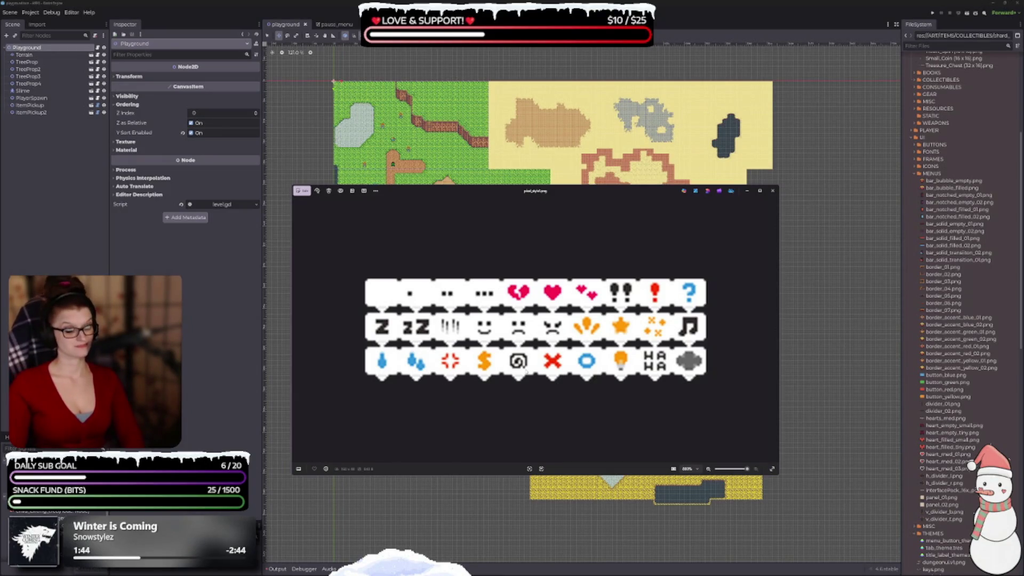
{"action": "left_click", "coordinate": [774, 331]}
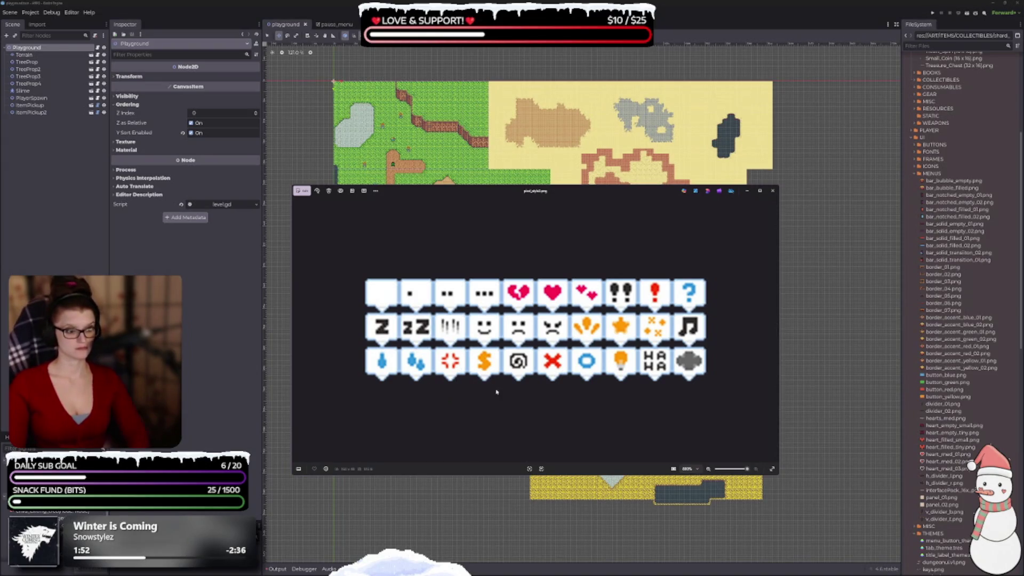
{"action": "left_click", "coordinate": [776, 194]}
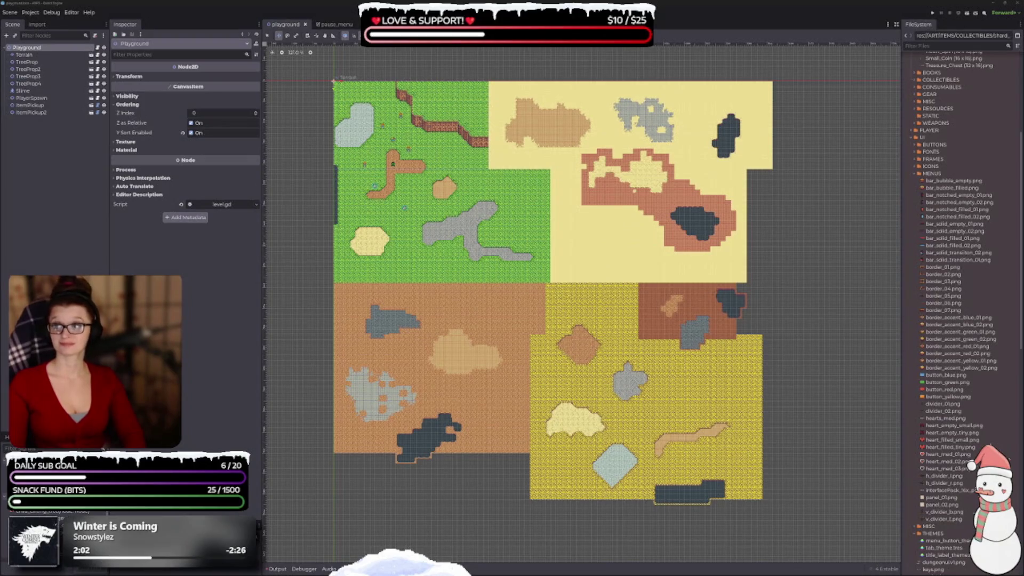
Zoom in and out on the Sample.png island map, then close it.
{"action": "scroll", "coordinate": [518, 389], "scroll_direction": "up", "scroll_amount": 3}
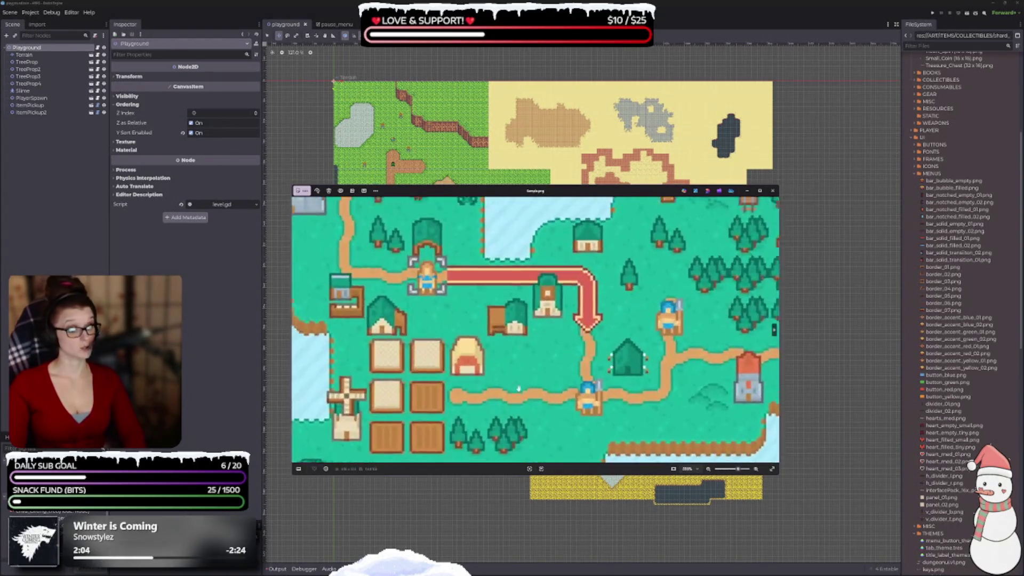
{"action": "scroll", "coordinate": [519, 389], "scroll_direction": "down", "scroll_amount": 3}
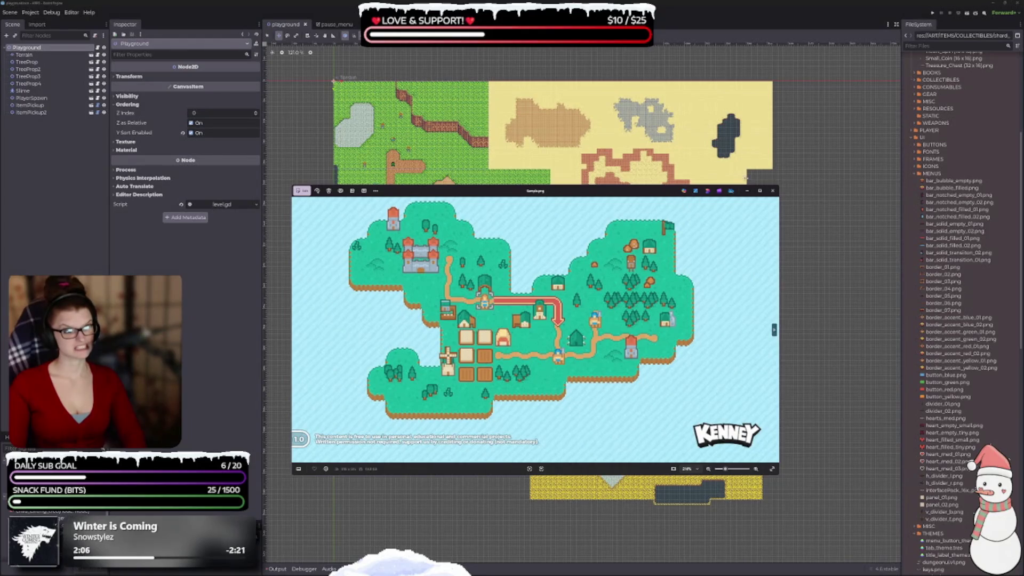
{"action": "left_click", "coordinate": [772, 191]}
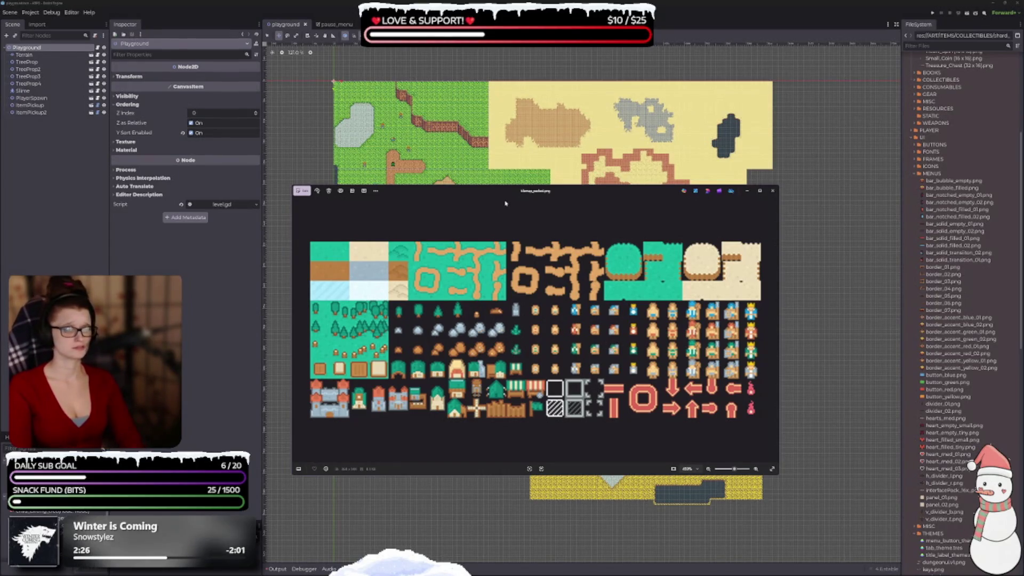
Move the tile sheet preview up and left, then close it.
{"action": "left_click_drag", "start_coordinate": [506, 204], "coordinate": [457, 128]}
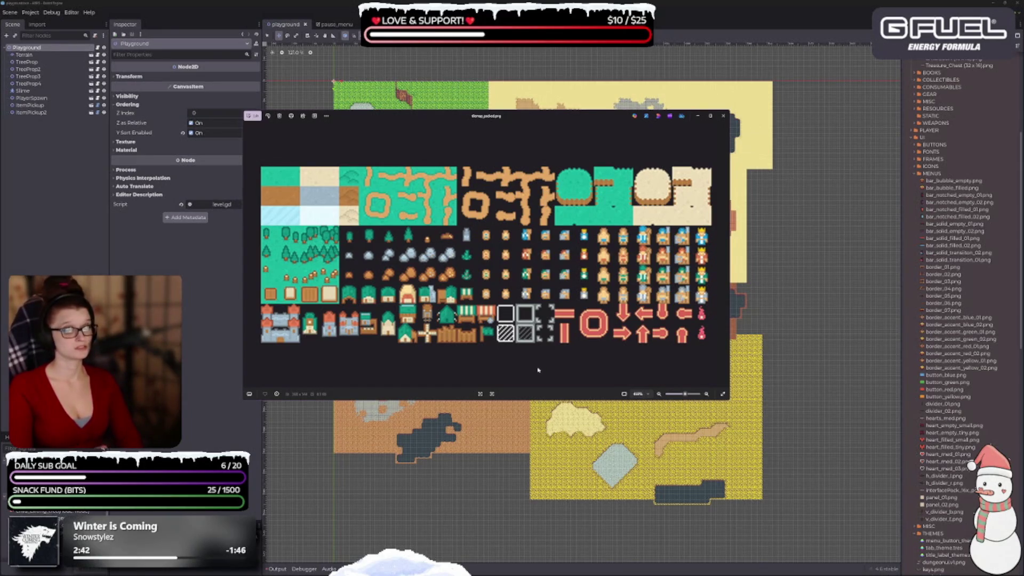
{"action": "left_click", "coordinate": [724, 115]}
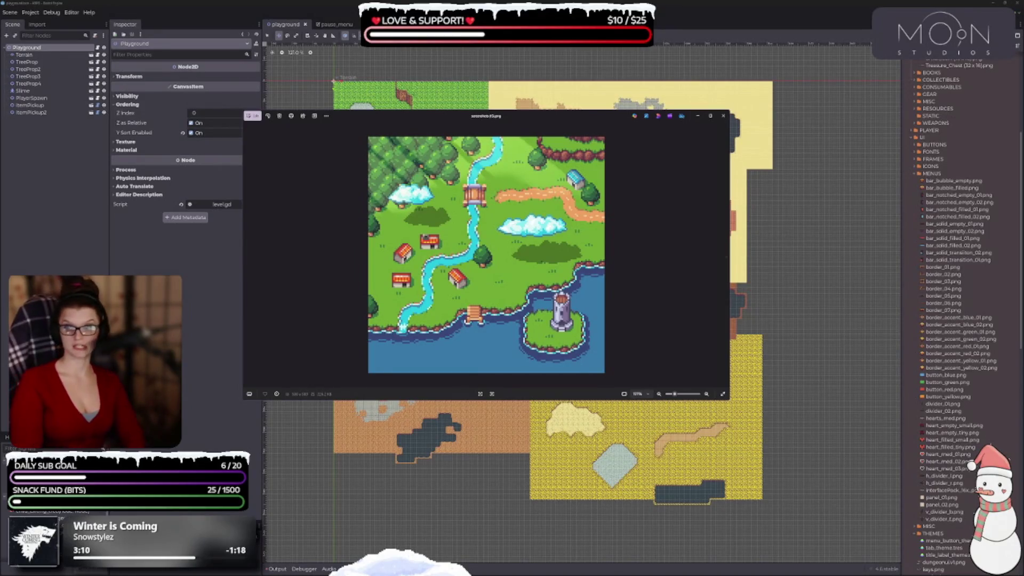
Page forward through eighteen game map screenshots in the Photos viewer.
{"action": "left_click", "coordinate": [724, 256]}
{"action": "left_click", "coordinate": [724, 256]}
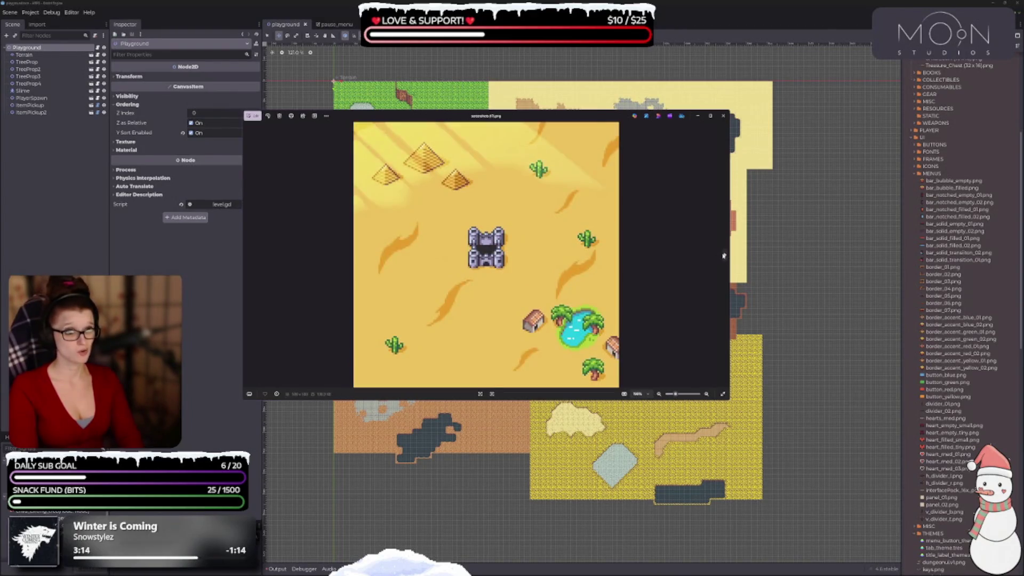
{"action": "left_click", "coordinate": [723, 256]}
{"action": "left_click", "coordinate": [724, 256]}
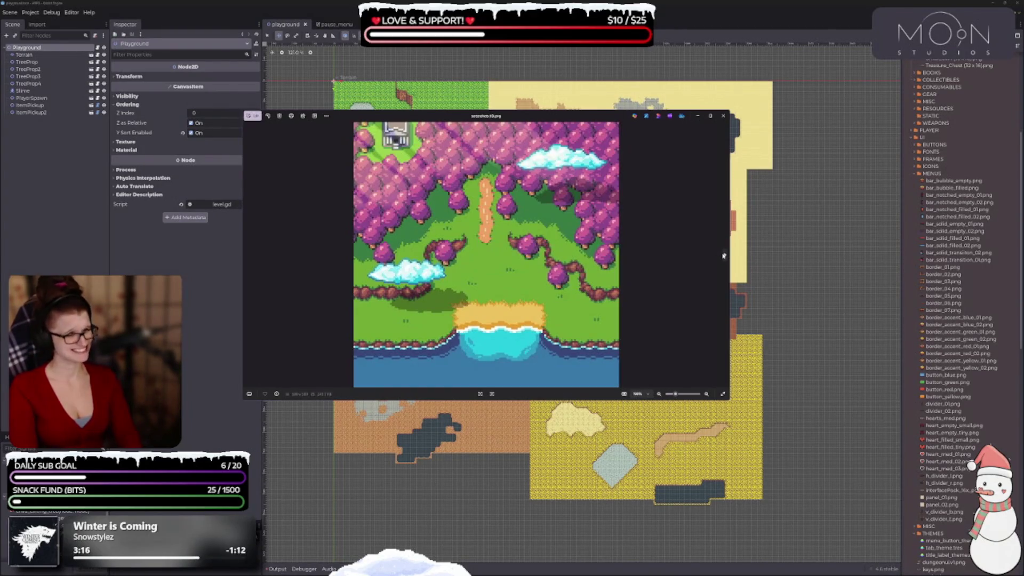
{"action": "left_click", "coordinate": [724, 256]}
{"action": "left_click", "coordinate": [723, 256]}
{"action": "left_click", "coordinate": [724, 256]}
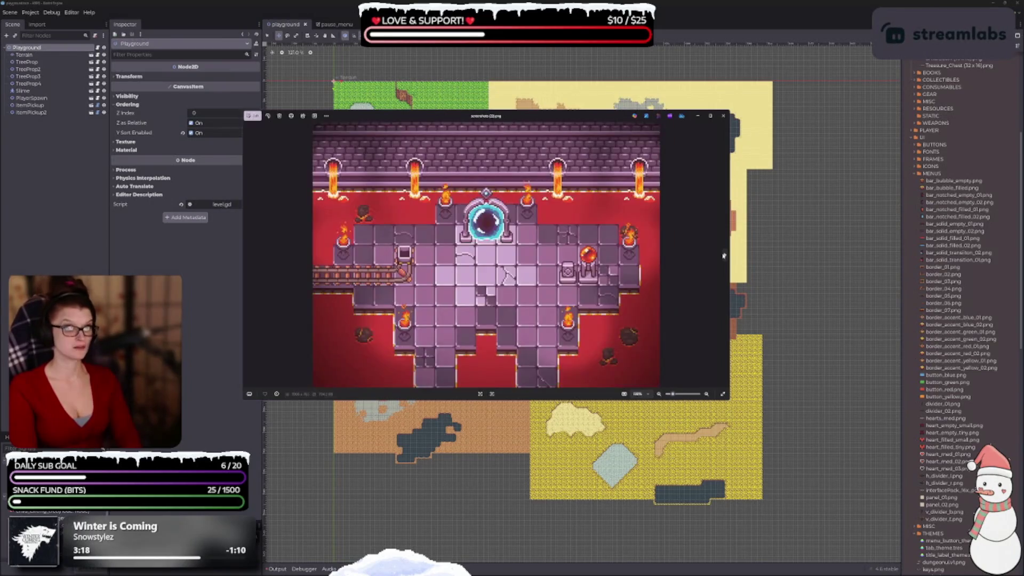
{"action": "left_click", "coordinate": [724, 256]}
{"action": "left_click", "coordinate": [724, 256]}
{"action": "left_click", "coordinate": [724, 256]}
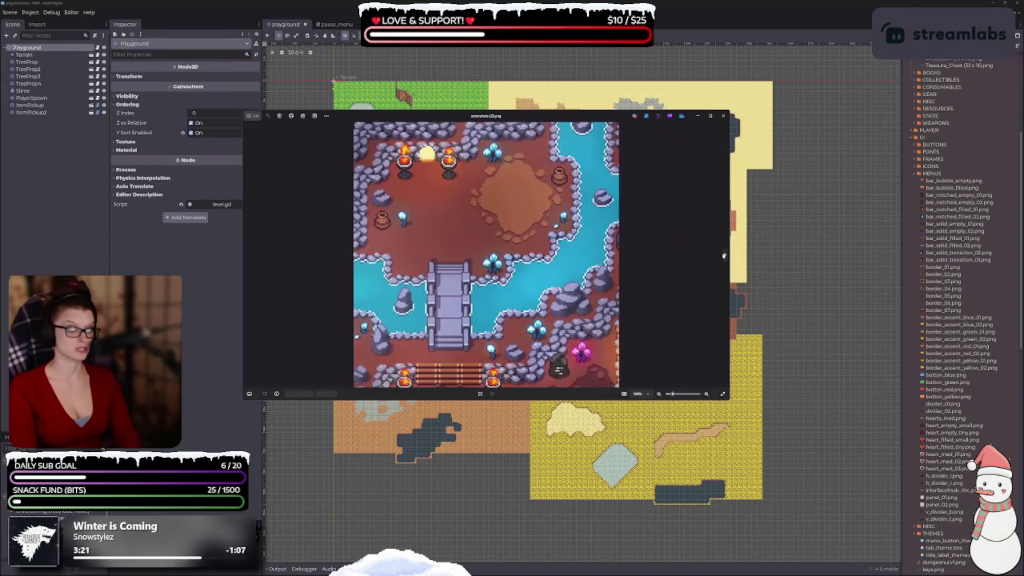
{"action": "left_click", "coordinate": [724, 256]}
{"action": "left_click", "coordinate": [724, 256]}
{"action": "left_click", "coordinate": [724, 256]}
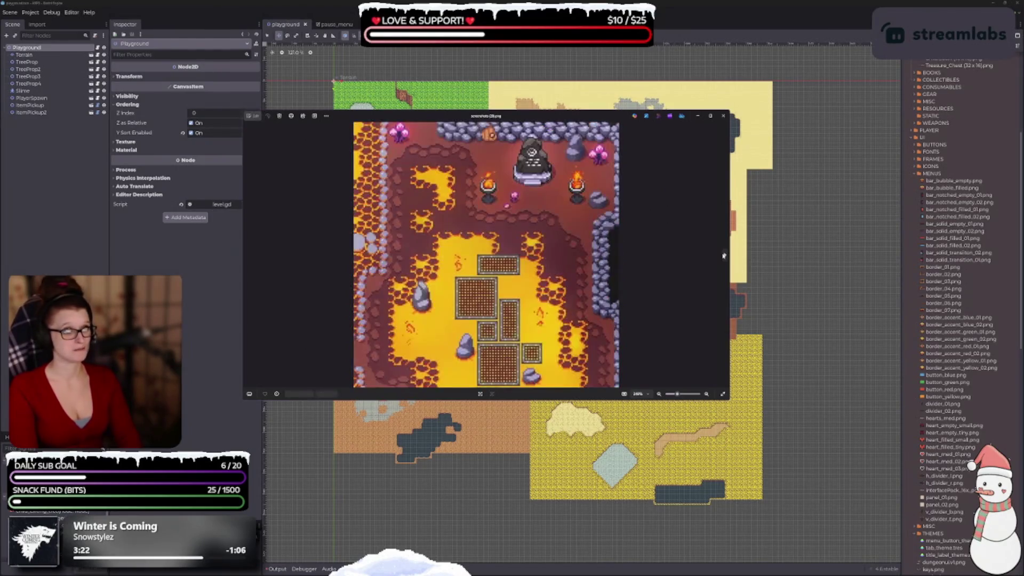
{"action": "left_click", "coordinate": [724, 256]}
{"action": "left_click", "coordinate": [724, 256]}
{"action": "left_click", "coordinate": [723, 256]}
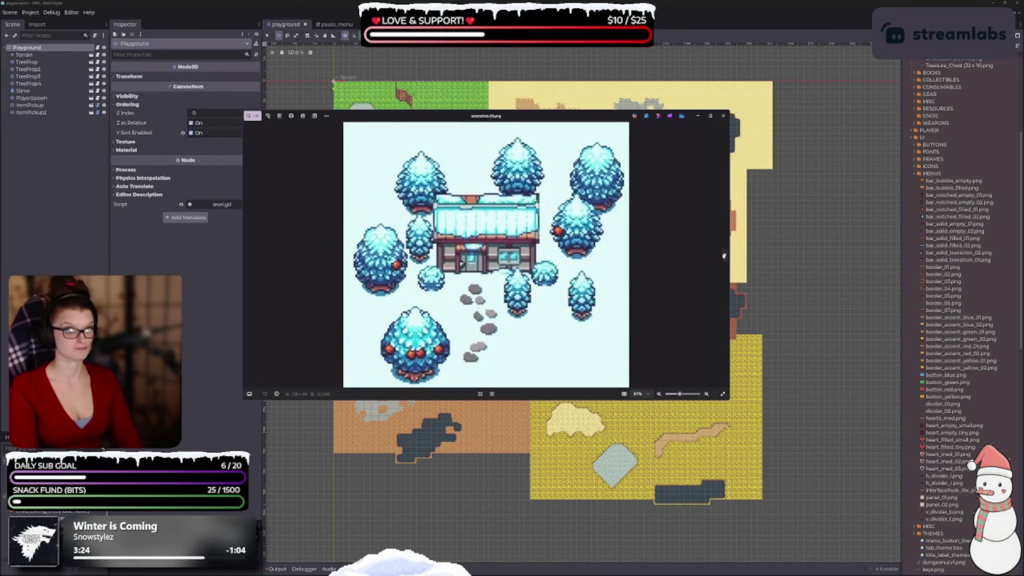
{"action": "left_click", "coordinate": [724, 256]}
{"action": "left_click", "coordinate": [724, 256]}
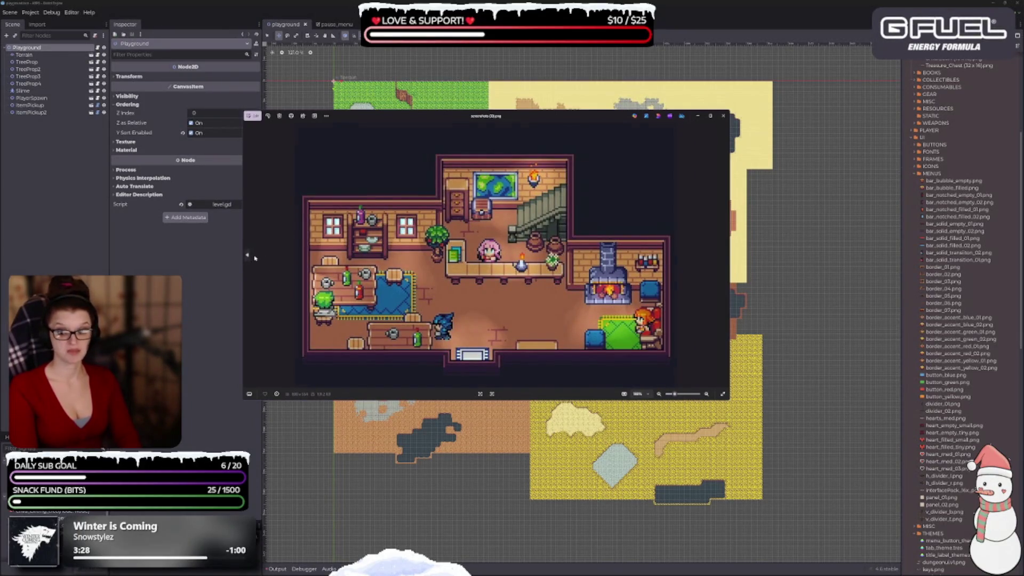
Page back past the farm river, tavern, desert fort and snowy cave screenshots to the burning village.
{"action": "left_click", "coordinate": [251, 257]}
{"action": "left_click", "coordinate": [248, 257]}
{"action": "left_click", "coordinate": [248, 256]}
{"action": "left_click", "coordinate": [248, 256]}
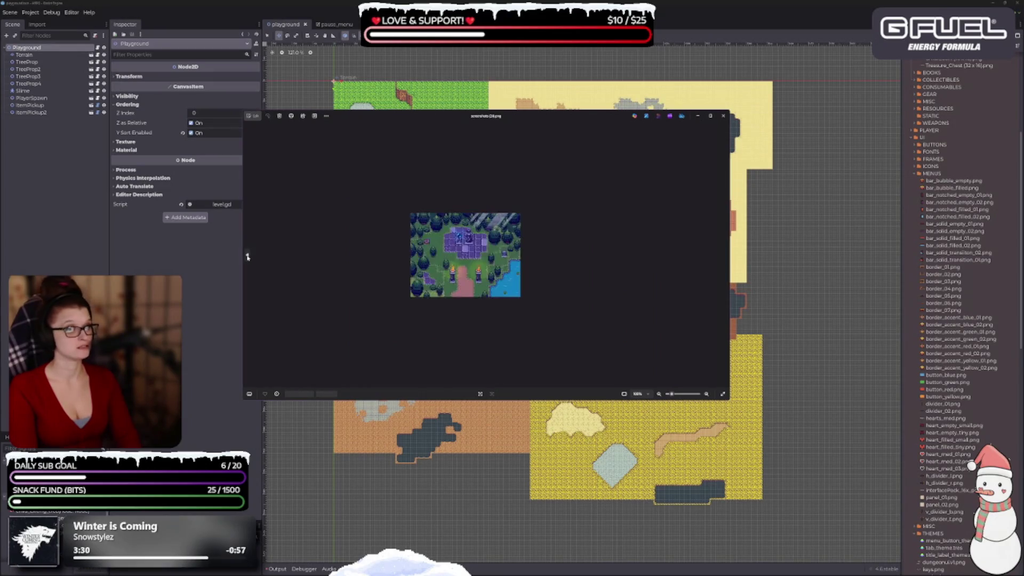
{"action": "left_click", "coordinate": [248, 257]}
{"action": "left_click", "coordinate": [248, 257]}
{"action": "left_click", "coordinate": [248, 256]}
{"action": "left_click", "coordinate": [247, 257]}
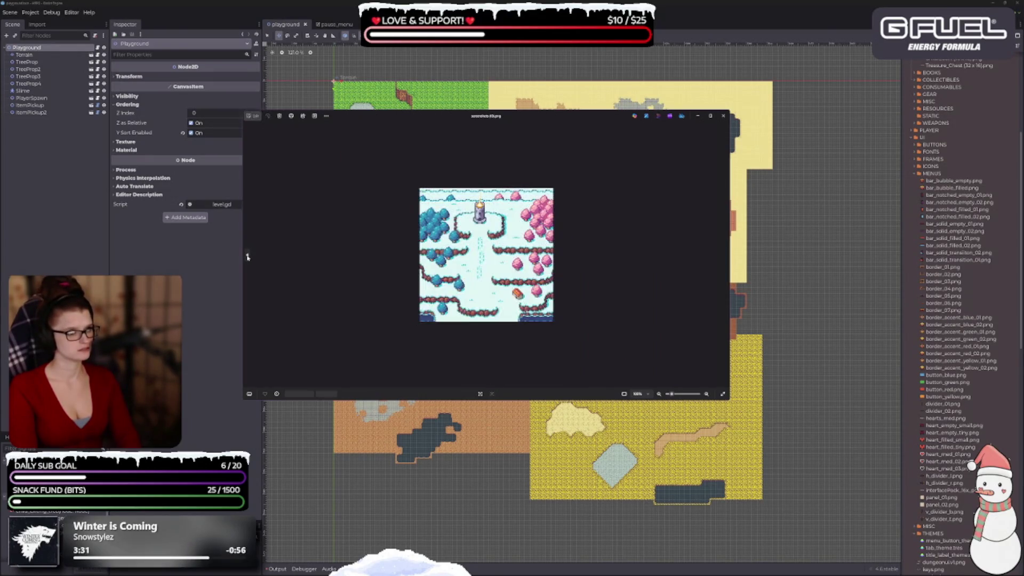
{"action": "left_click", "coordinate": [247, 256]}
{"action": "left_click", "coordinate": [248, 256]}
{"action": "left_click", "coordinate": [247, 257]}
{"action": "left_click", "coordinate": [247, 257]}
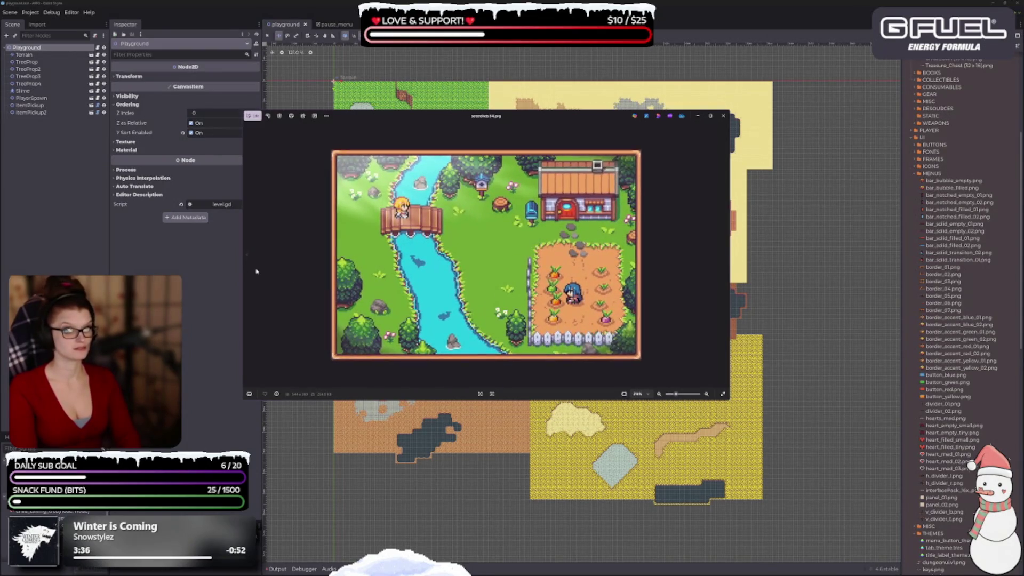
{"action": "left_click", "coordinate": [248, 256]}
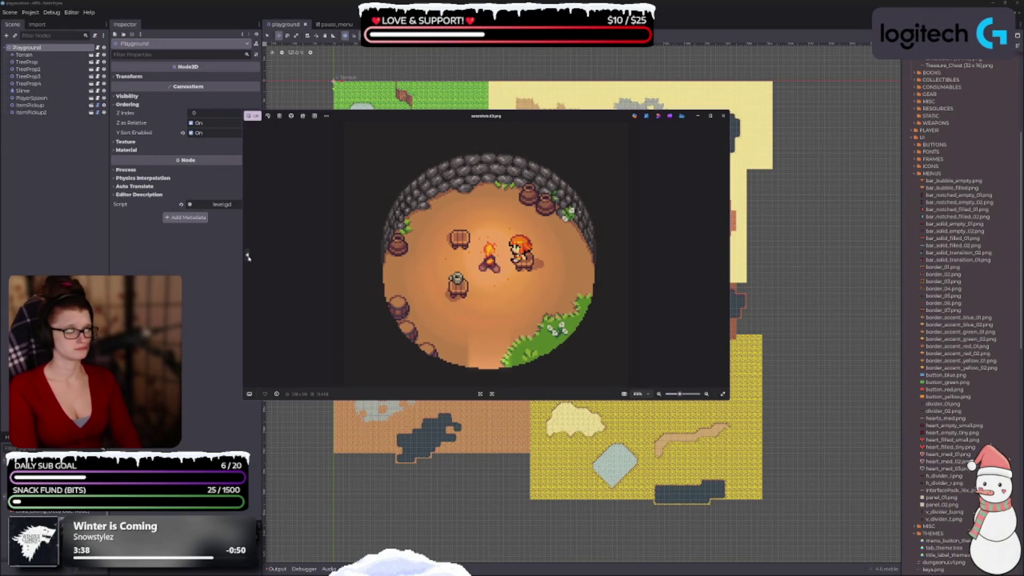
{"action": "left_click", "coordinate": [248, 257]}
{"action": "left_click", "coordinate": [248, 256]}
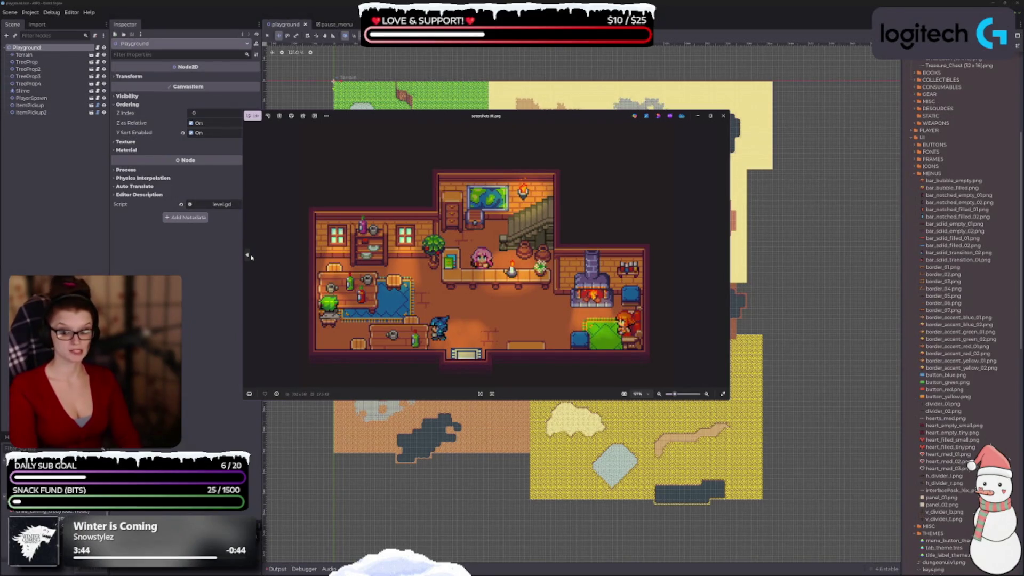
{"action": "left_click", "coordinate": [252, 257]}
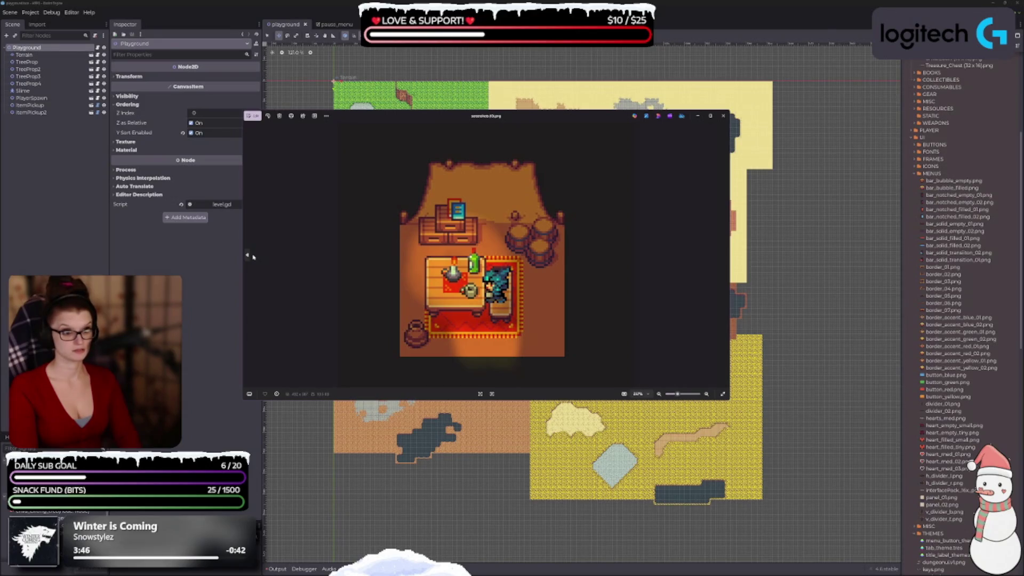
{"action": "left_click", "coordinate": [253, 256]}
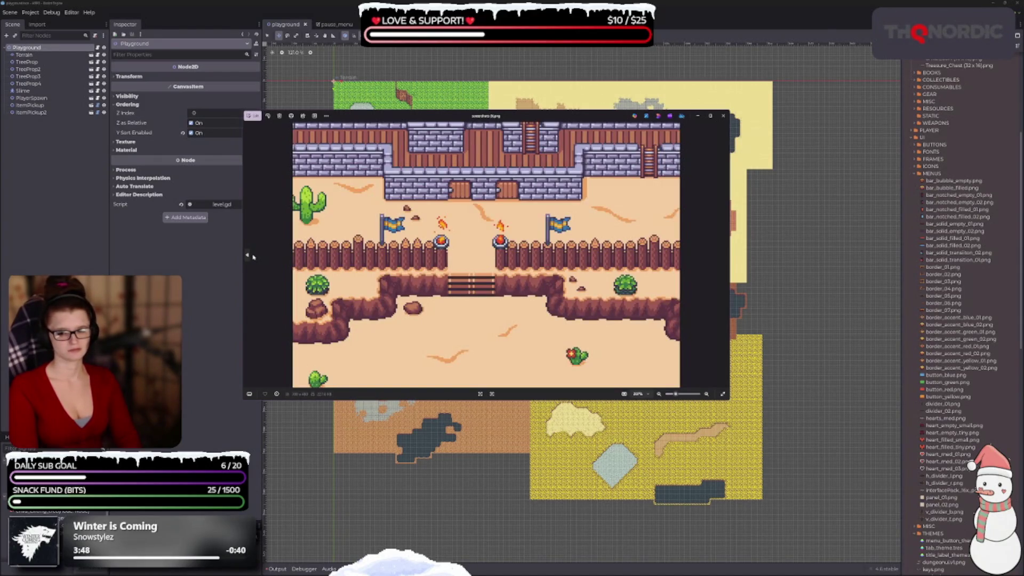
{"action": "left_click", "coordinate": [253, 256]}
{"action": "left_click", "coordinate": [255, 256]}
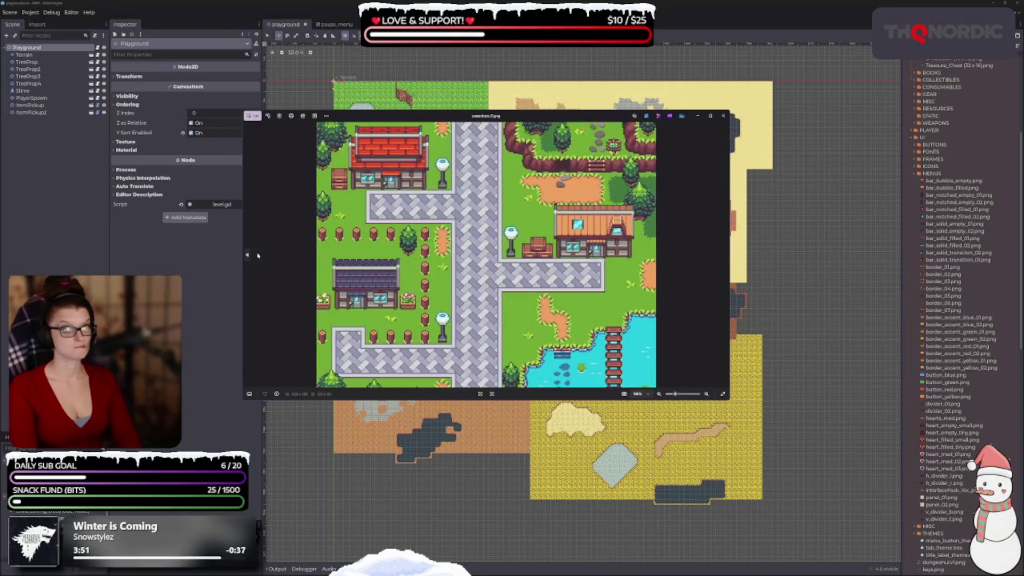
{"action": "left_click", "coordinate": [258, 256]}
{"action": "left_click", "coordinate": [258, 256]}
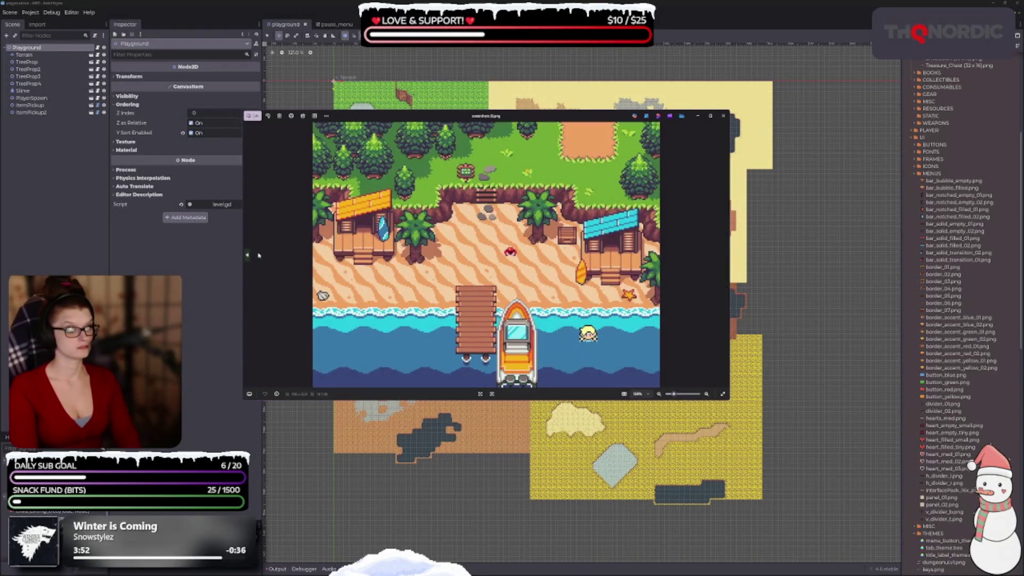
{"action": "left_click", "coordinate": [258, 256]}
{"action": "left_click", "coordinate": [259, 256]}
{"action": "left_click", "coordinate": [261, 255]}
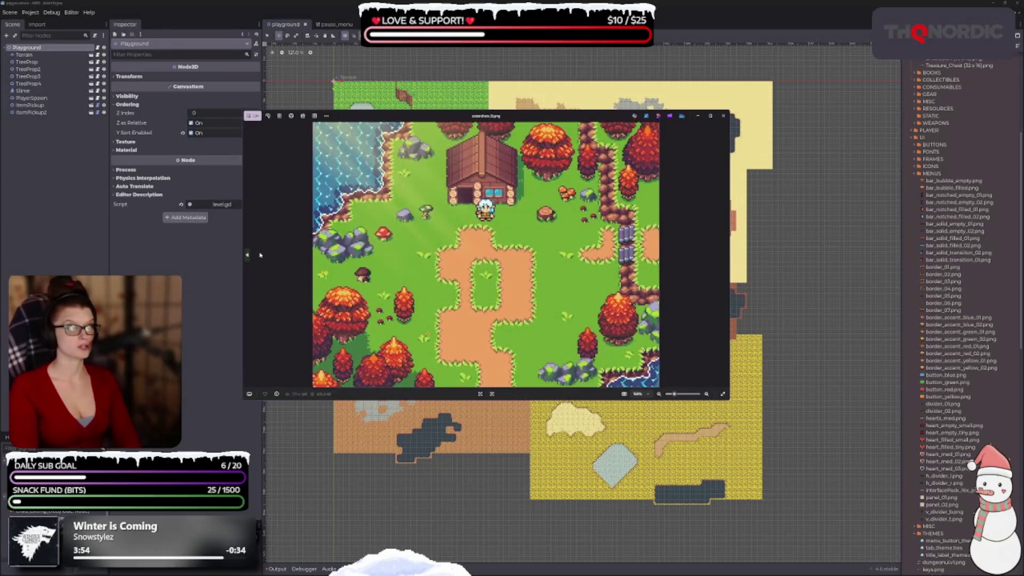
{"action": "left_click", "coordinate": [261, 256]}
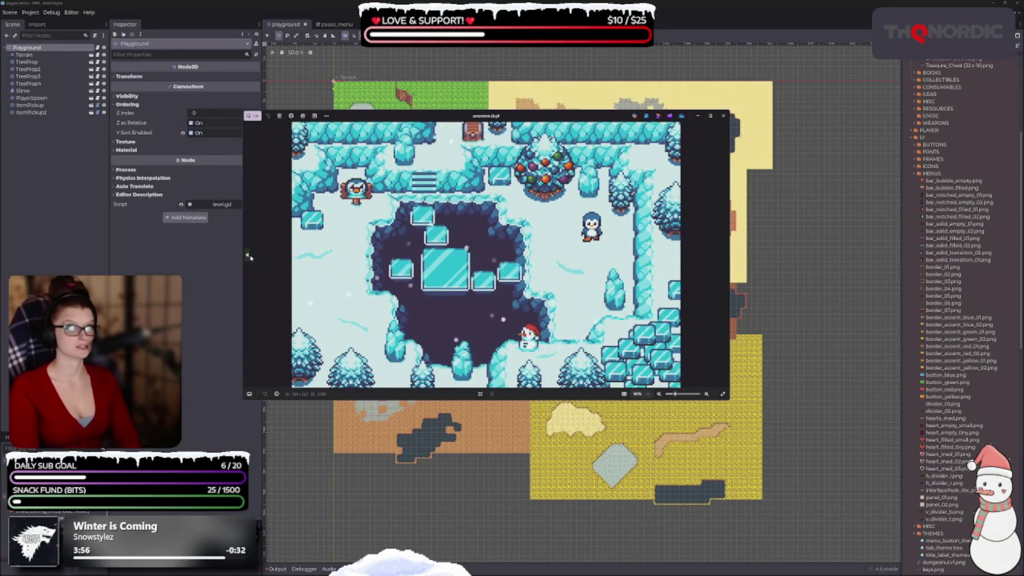
{"action": "left_click", "coordinate": [249, 257]}
{"action": "left_click", "coordinate": [249, 257]}
{"action": "left_click", "coordinate": [249, 257]}
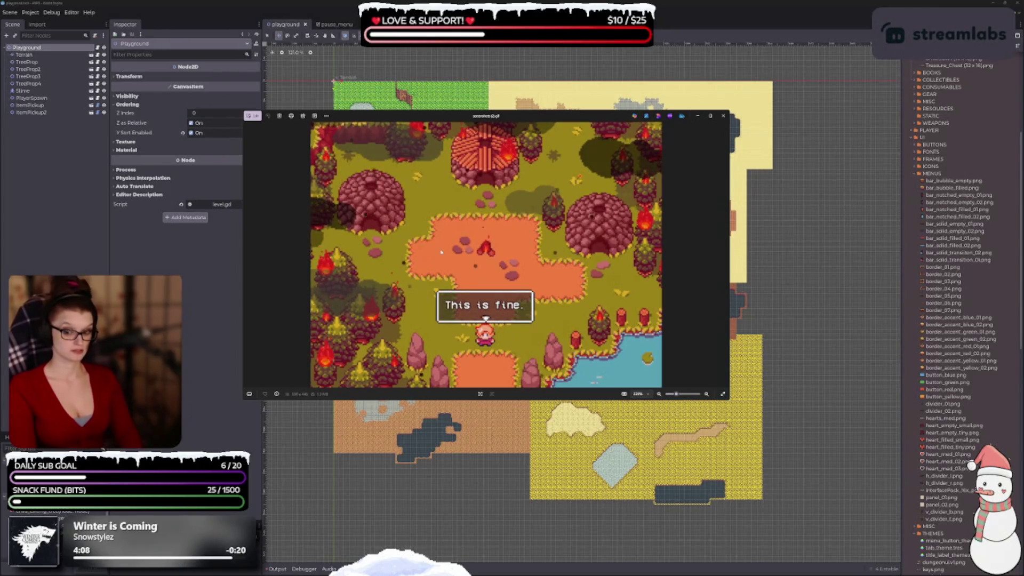
View the lava dungeon, forest-and-lake and throne-room screenshots, then close the viewer.
{"action": "left_click", "coordinate": [248, 256]}
{"action": "left_click", "coordinate": [248, 256]}
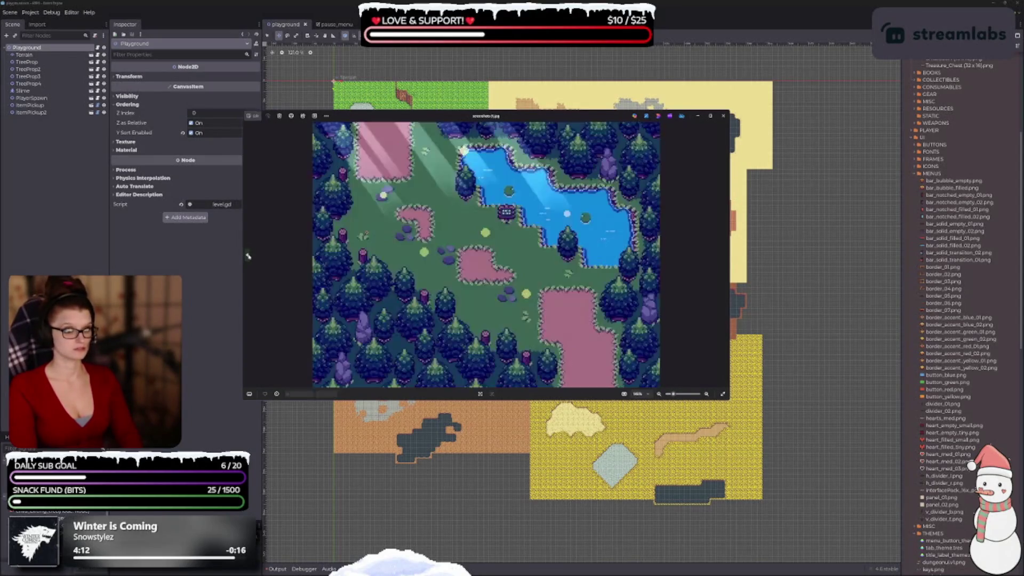
{"action": "left_click", "coordinate": [248, 256]}
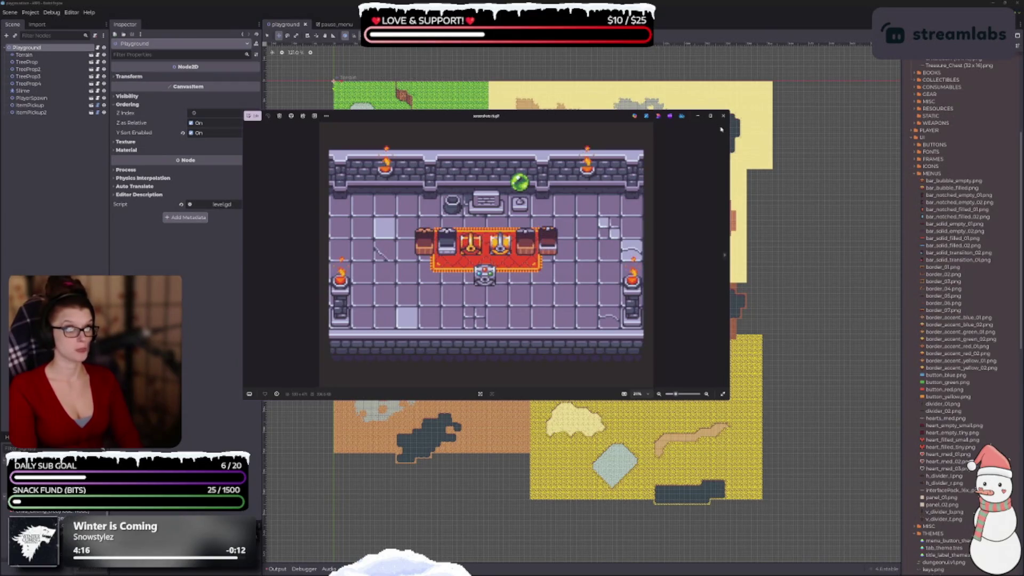
{"action": "key", "text": "Escape"}
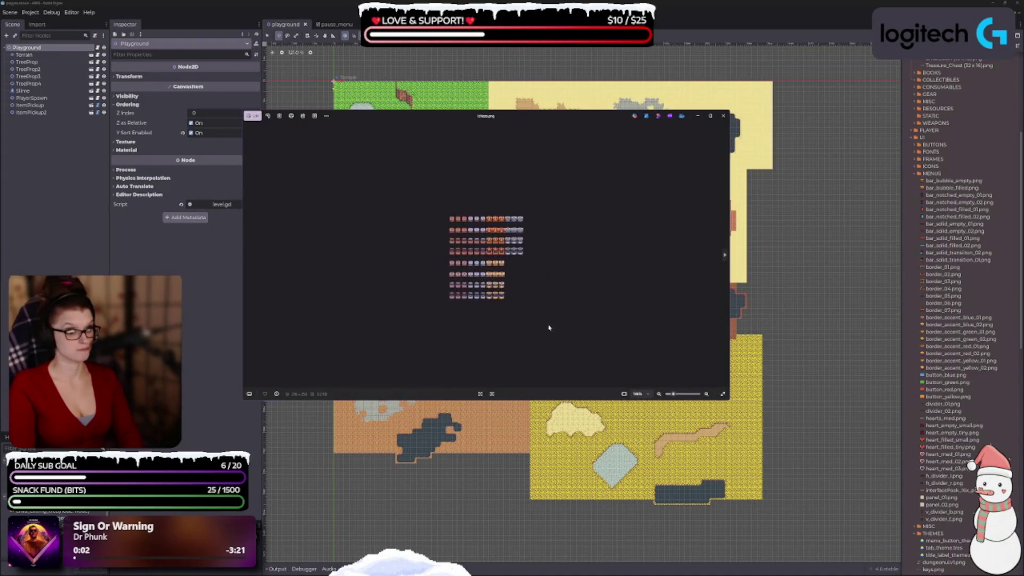
Enlarge the viewer and browse the SRW packs, effects, water-and-lava and floor tile images.
{"action": "scroll", "coordinate": [549, 327], "scroll_direction": "up", "scroll_amount": 2}
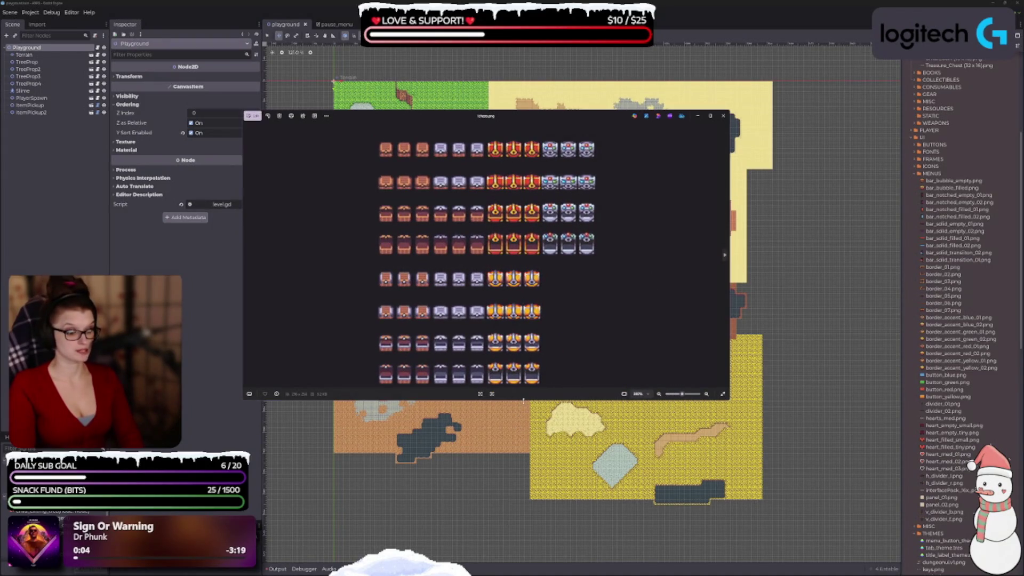
{"action": "left_click_drag", "start_coordinate": [524, 400], "coordinate": [523, 506]}
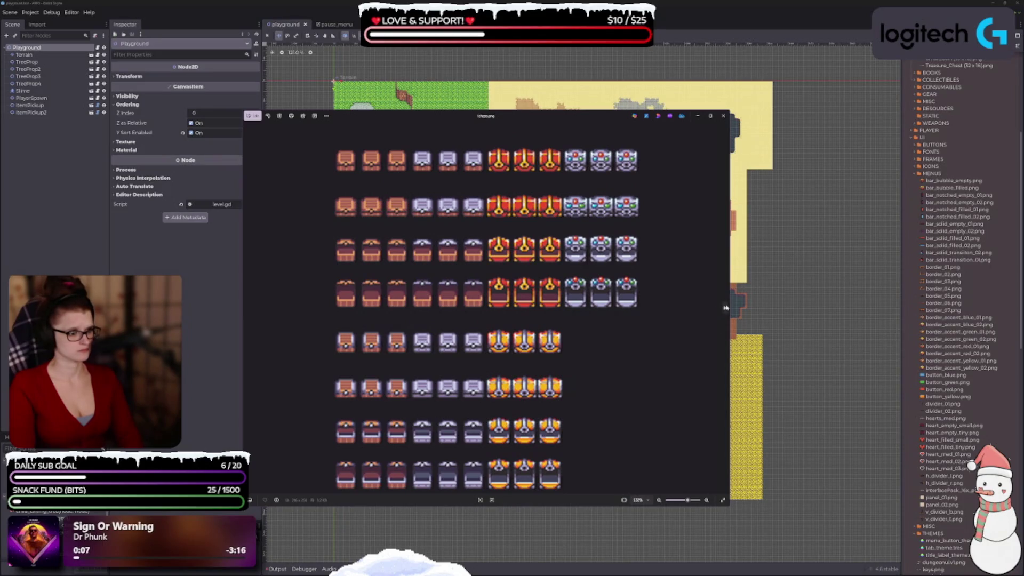
{"action": "left_click", "coordinate": [725, 307]}
{"action": "left_click", "coordinate": [725, 308]}
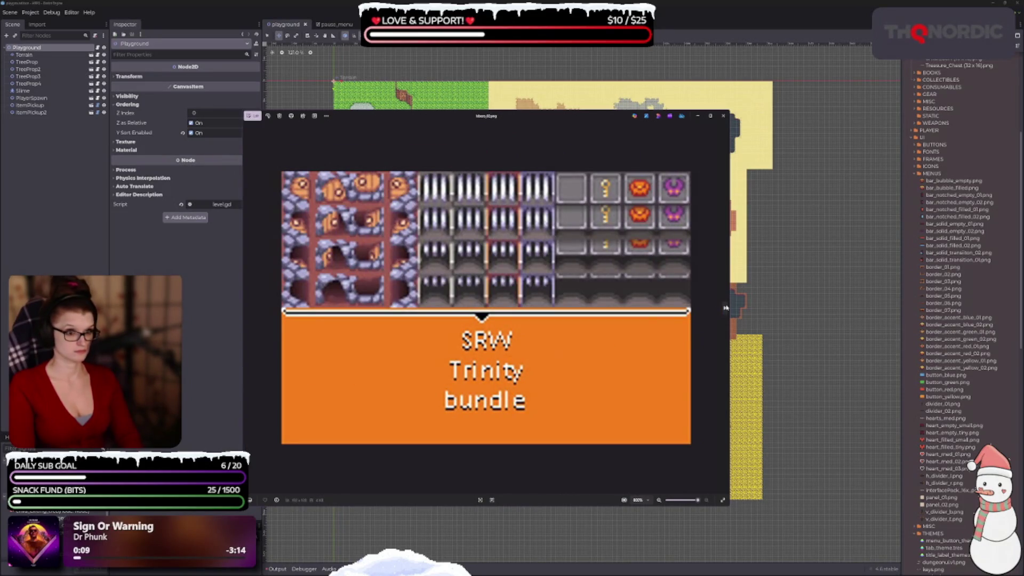
{"action": "left_click", "coordinate": [726, 307]}
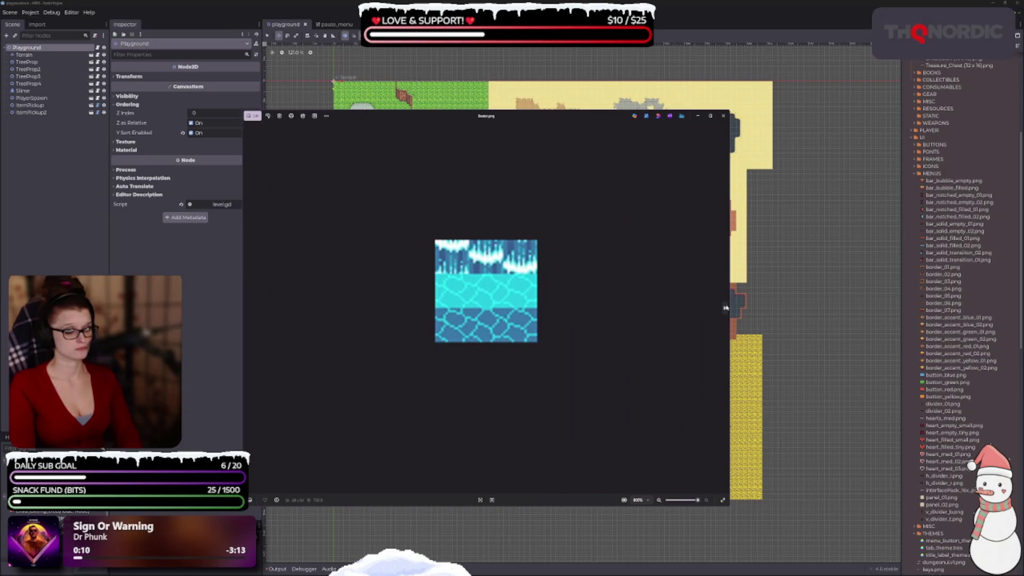
{"action": "left_click", "coordinate": [726, 308]}
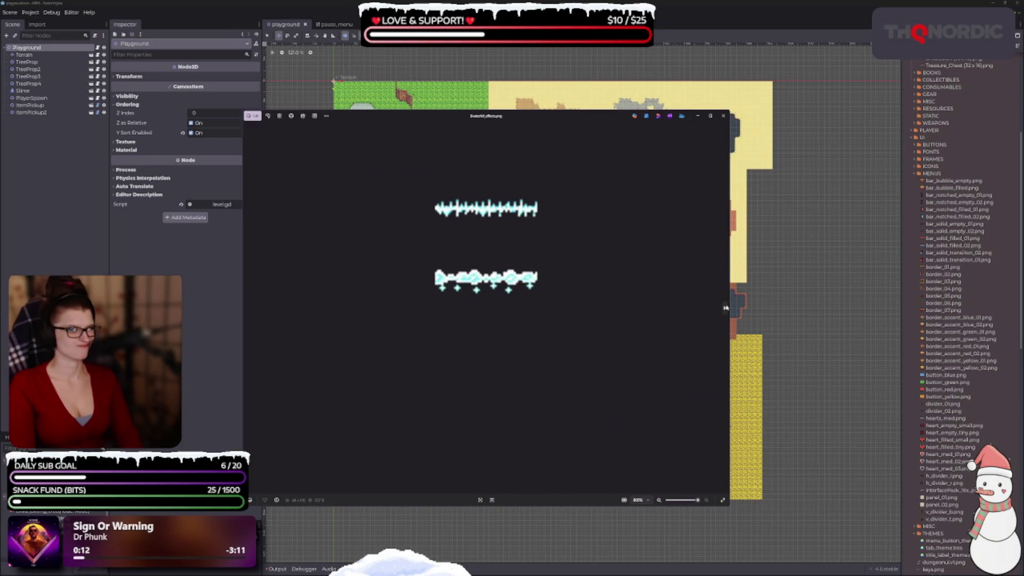
{"action": "left_click", "coordinate": [725, 308]}
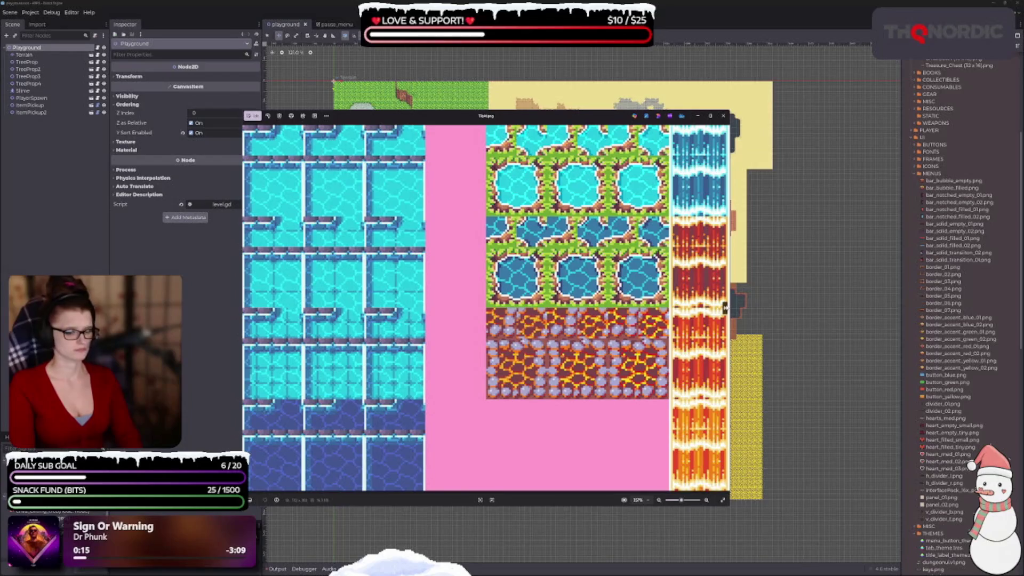
{"action": "left_click", "coordinate": [726, 308]}
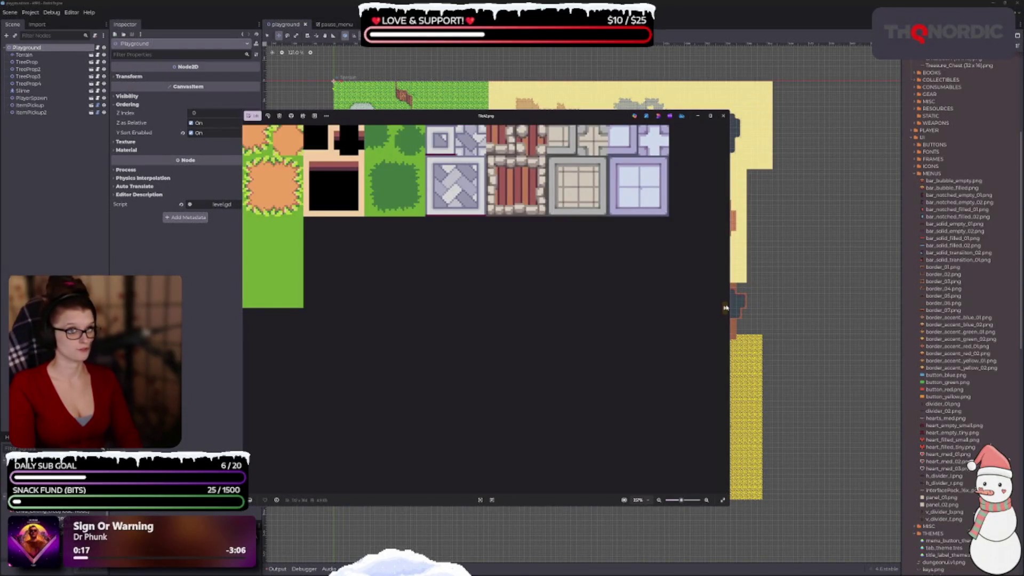
Look over the furniture and Buildings tilesets, then close the tileset viewer.
{"action": "scroll", "coordinate": [608, 290], "scroll_direction": "down", "scroll_amount": 3}
{"action": "scroll", "coordinate": [592, 301], "scroll_direction": "up", "scroll_amount": 2}
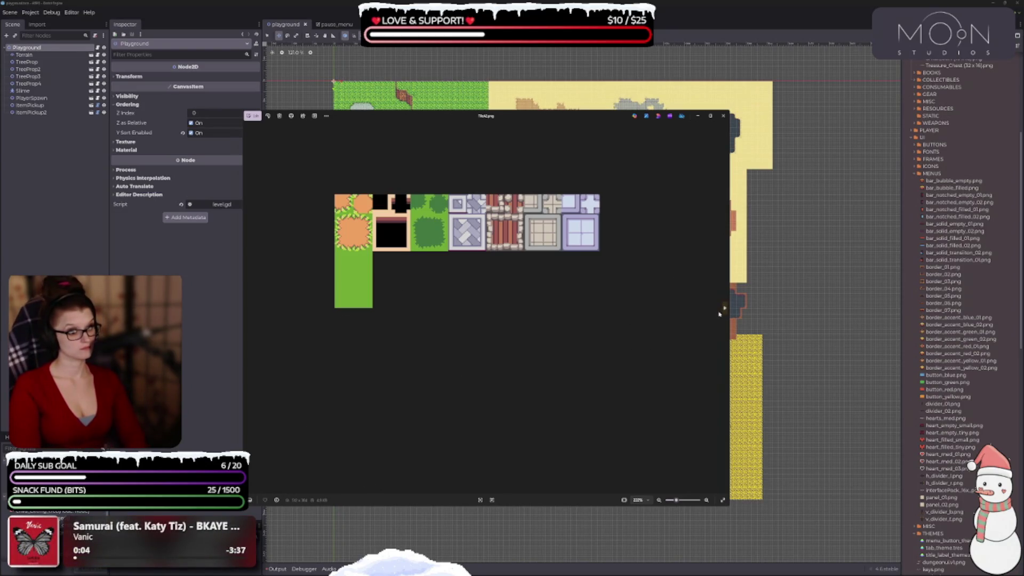
{"action": "left_click", "coordinate": [724, 309]}
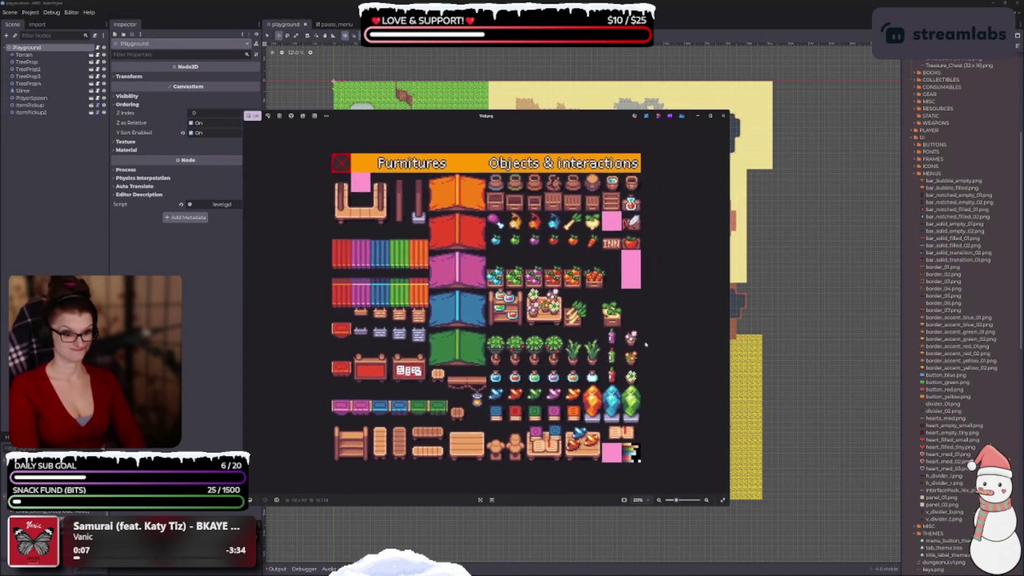
{"action": "left_click", "coordinate": [724, 310]}
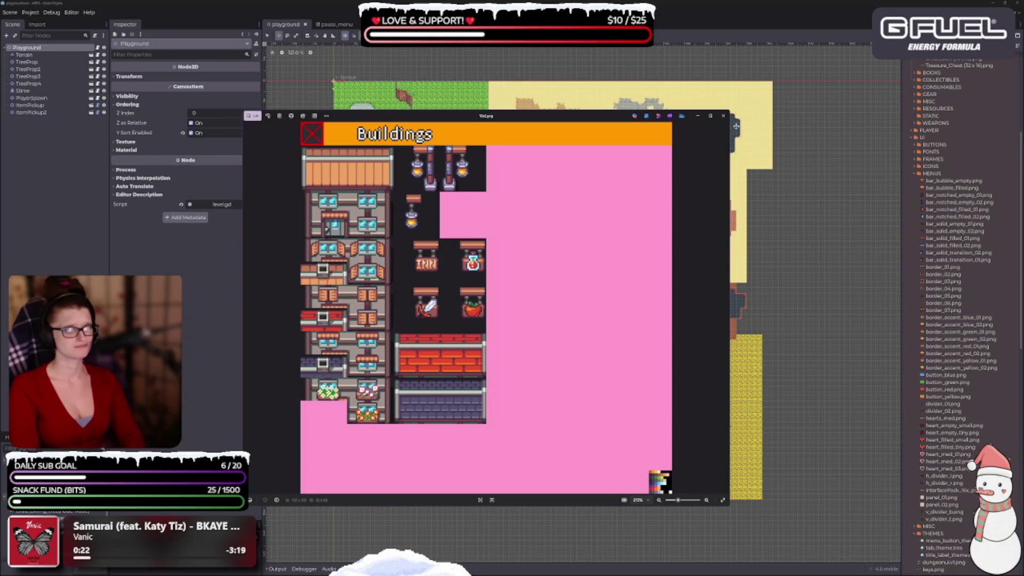
{"action": "left_click", "coordinate": [723, 115]}
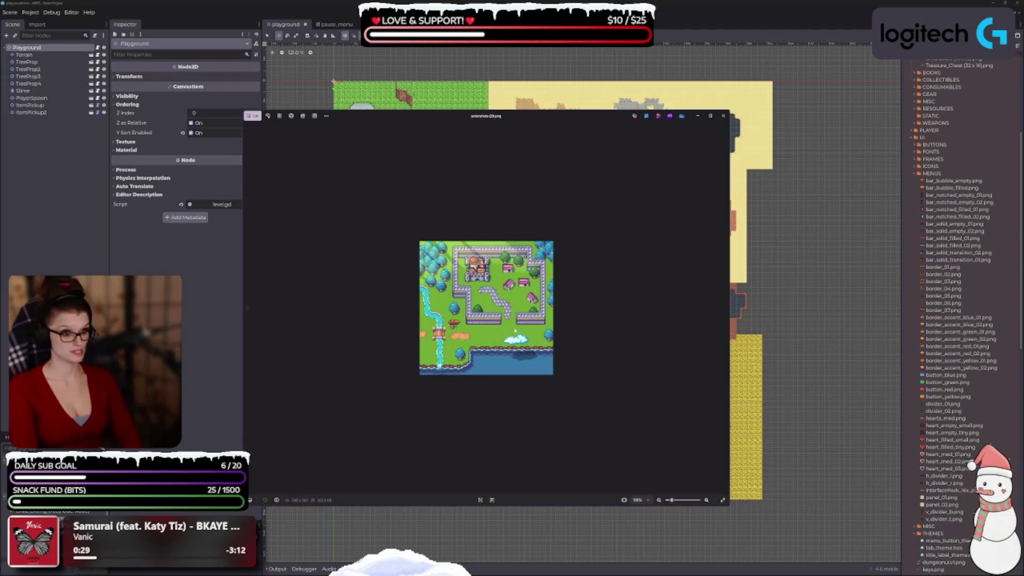
Step to the orange pack image and move the viewer aside to uncover the town map.
{"action": "scroll", "coordinate": [516, 331], "scroll_direction": "up", "scroll_amount": 5}
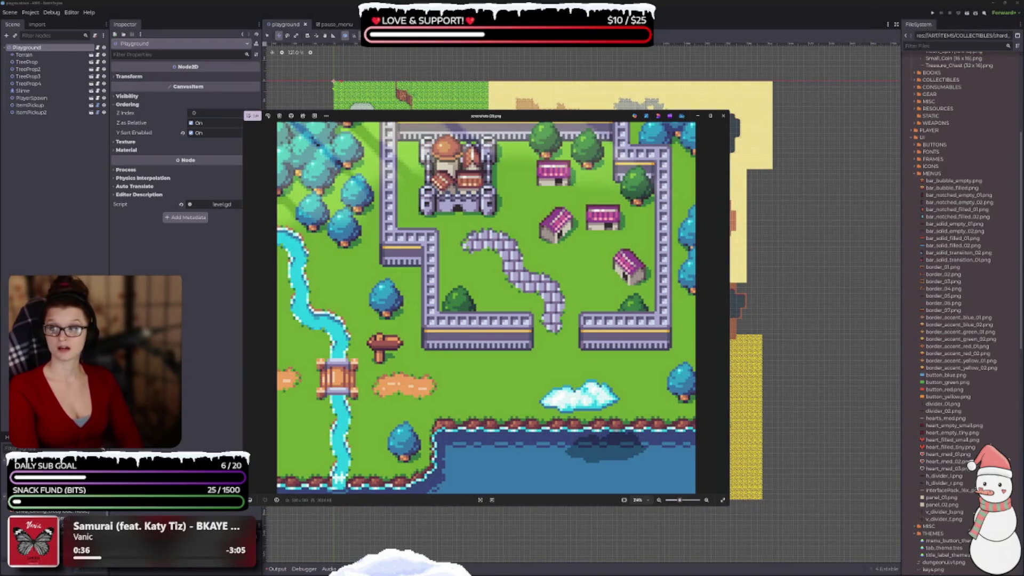
{"action": "key", "text": "Right"}
{"action": "key", "text": "Right"}
{"action": "left_click", "coordinate": [733, 317]}
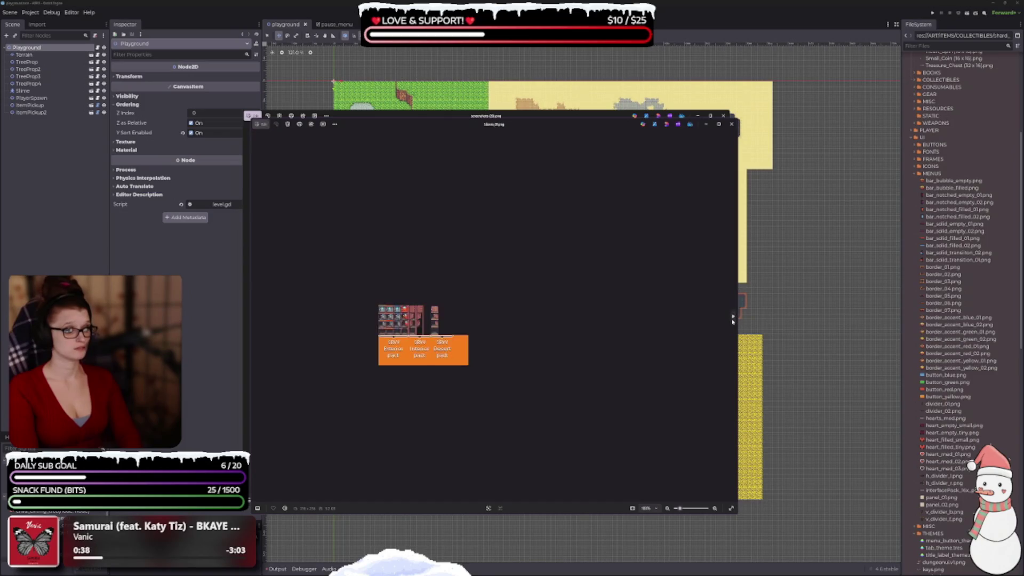
{"action": "scroll", "coordinate": [608, 373], "scroll_direction": "up", "scroll_amount": 4}
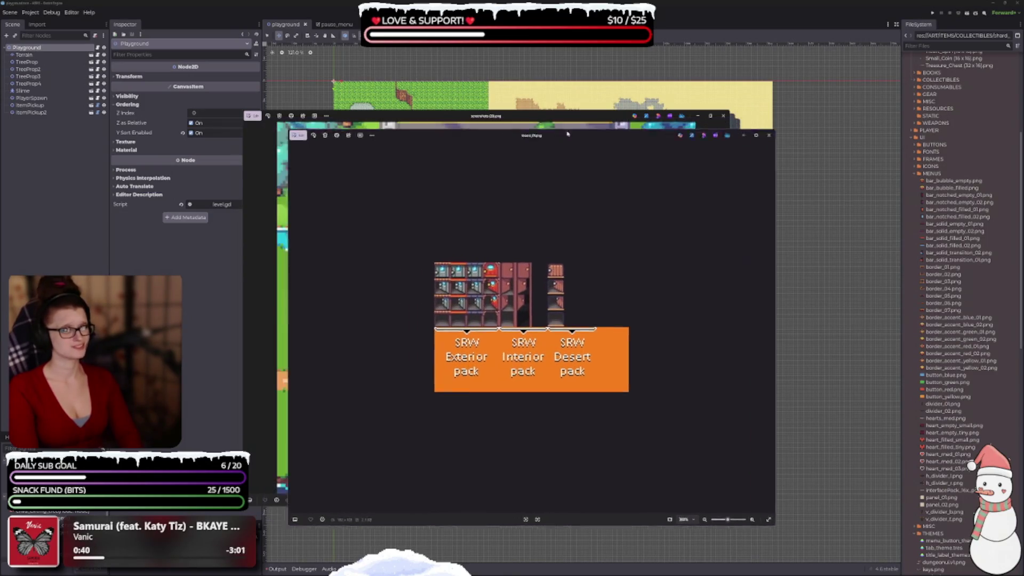
{"action": "left_click_drag", "start_coordinate": [567, 134], "coordinate": [730, 117]}
Browse the SRW Trinity, water, lava, furniture and Buildings sheets, then close both image windows.
{"action": "left_click", "coordinate": [931, 309]}
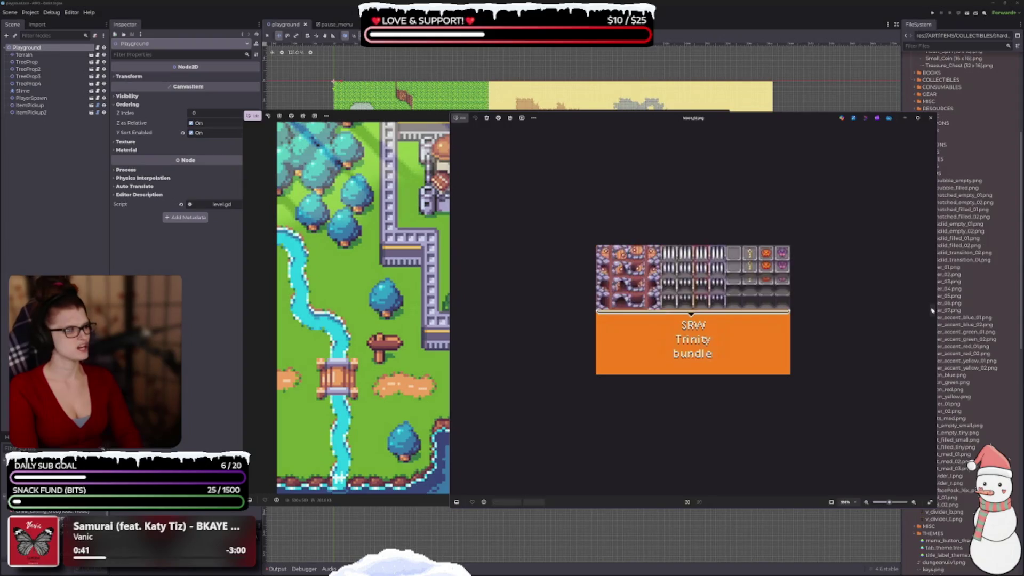
{"action": "left_click", "coordinate": [932, 310]}
{"action": "left_click", "coordinate": [932, 309]}
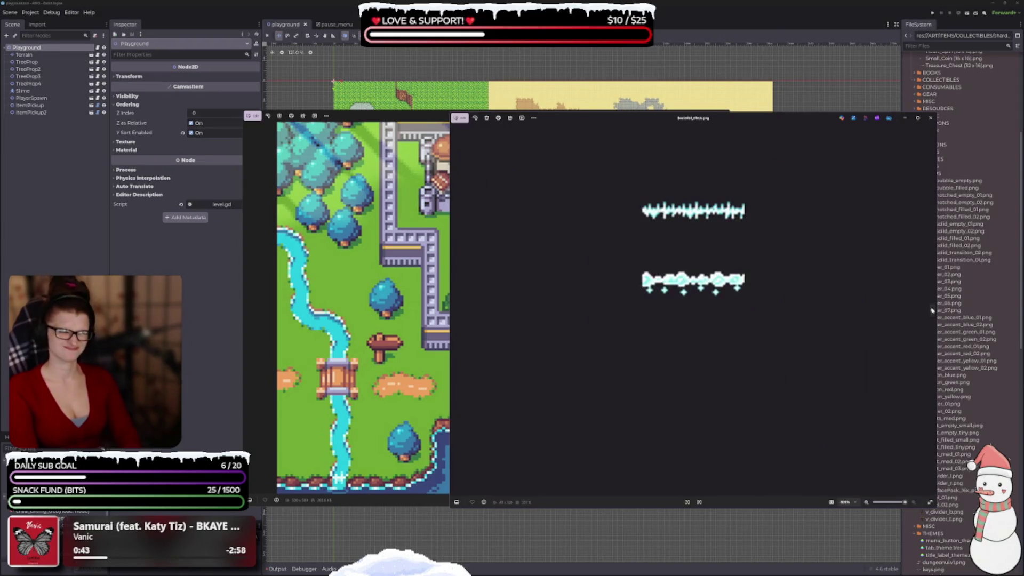
{"action": "left_click", "coordinate": [932, 309]}
{"action": "left_click", "coordinate": [932, 309]}
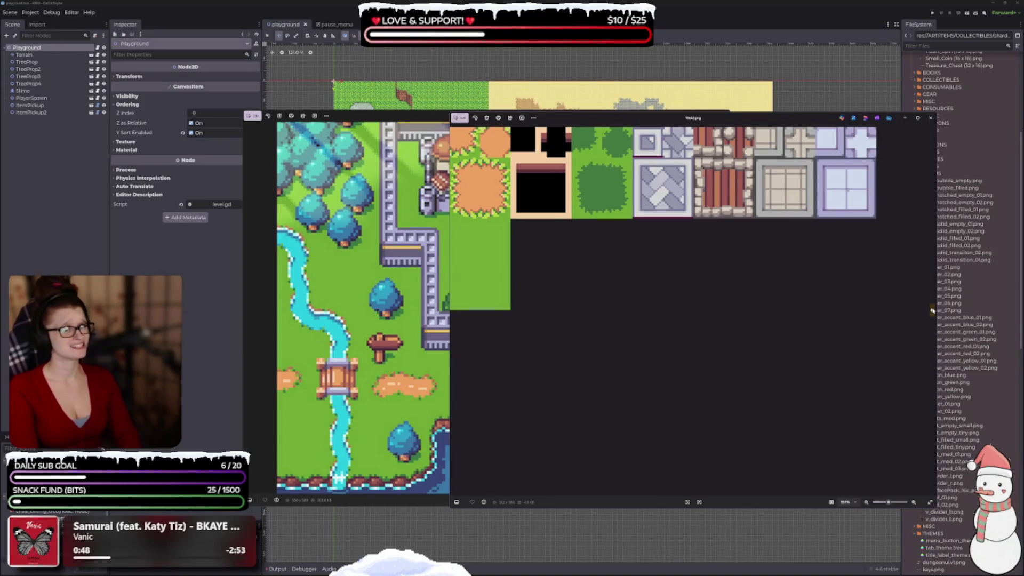
{"action": "left_click", "coordinate": [932, 309]}
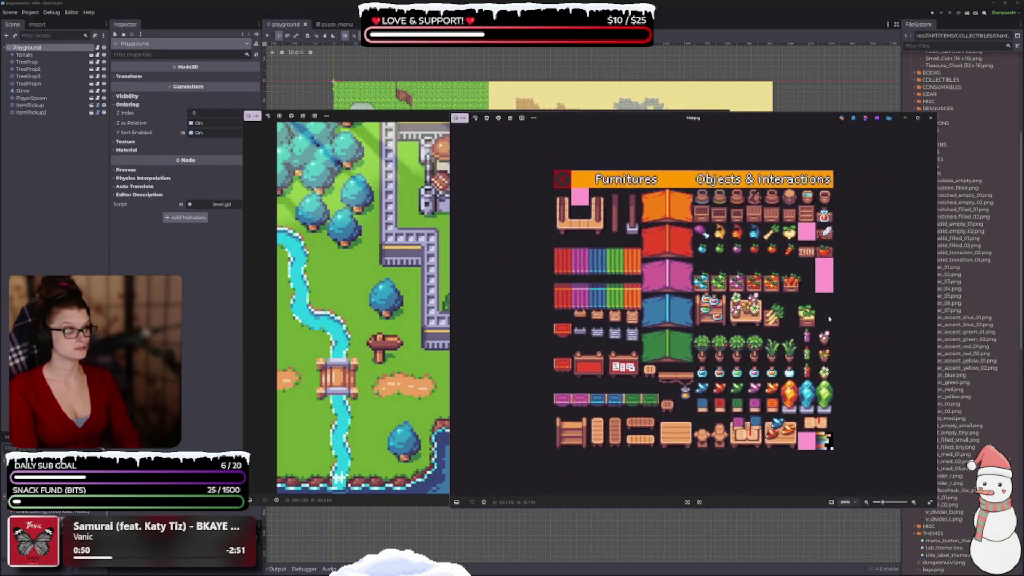
{"action": "left_click", "coordinate": [933, 314]}
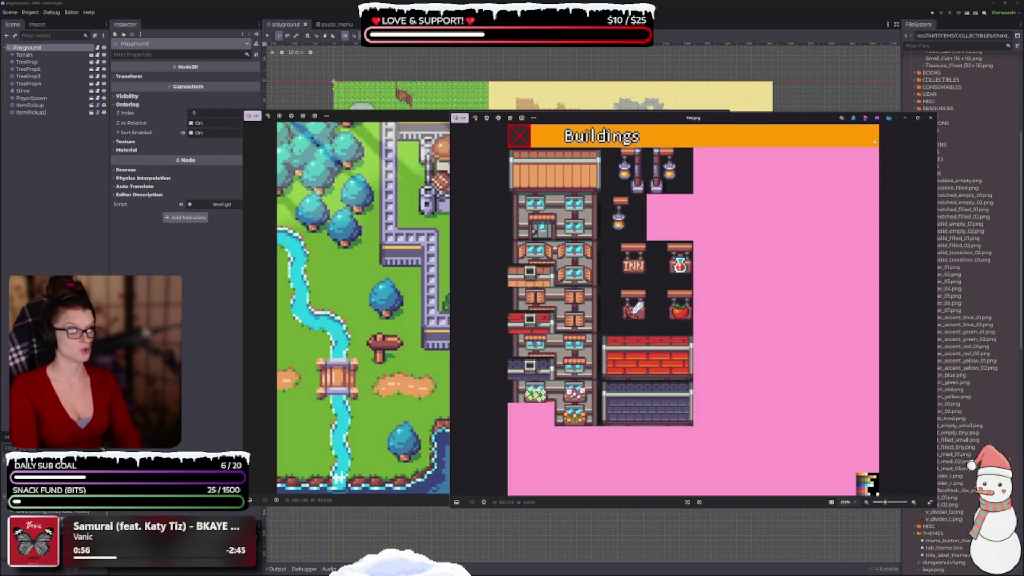
{"action": "left_click", "coordinate": [930, 119]}
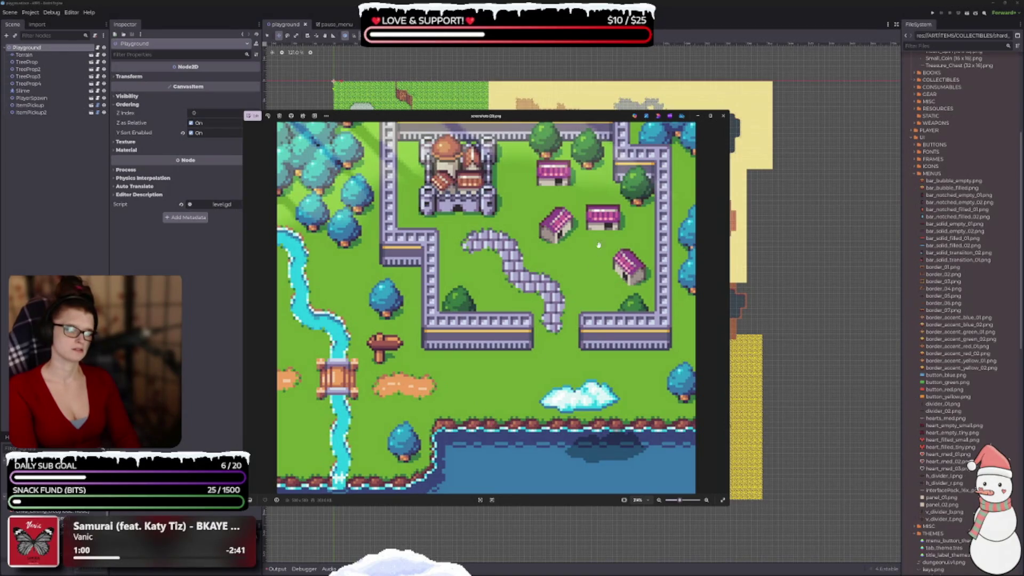
{"action": "left_click", "coordinate": [723, 116]}
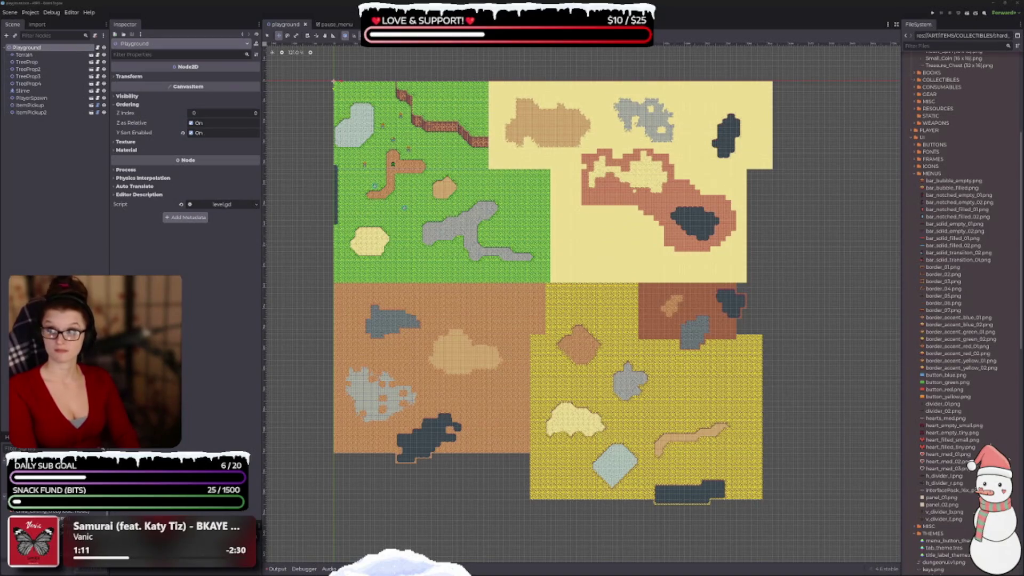
{"action": "scroll", "coordinate": [418, 423], "scroll_direction": "down", "scroll_amount": 3}
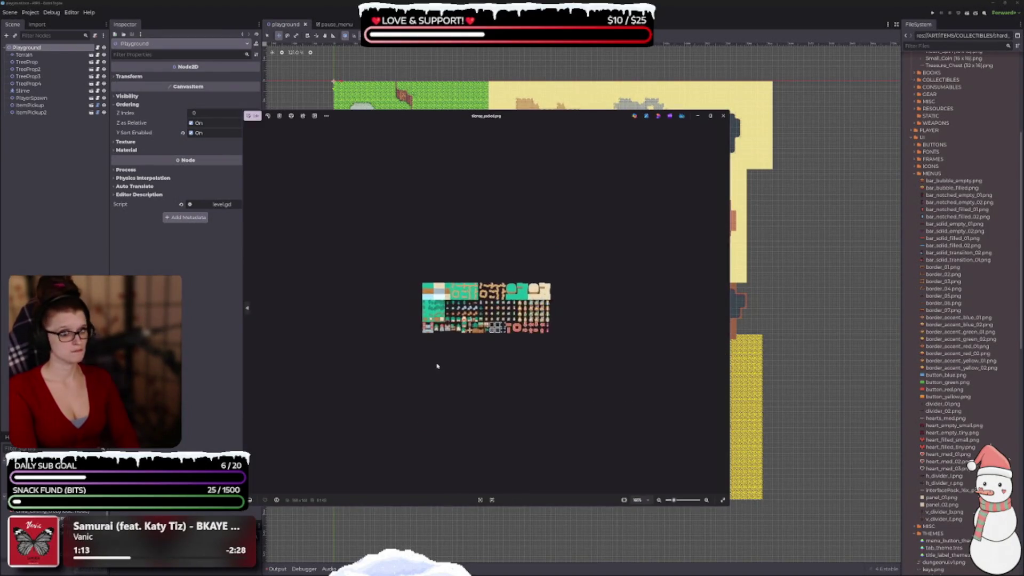
{"action": "scroll", "coordinate": [437, 366], "scroll_direction": "up", "scroll_amount": 3}
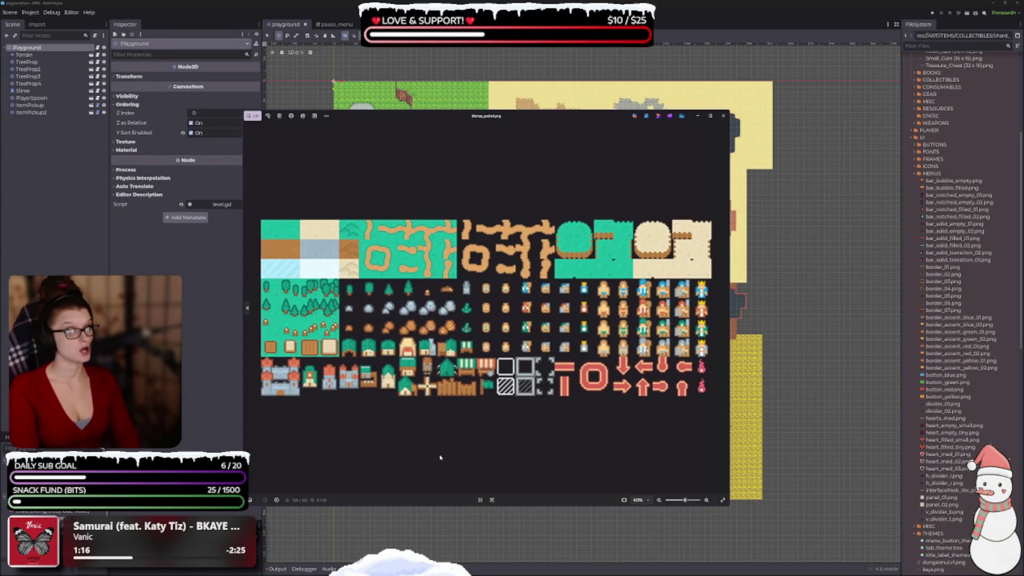
{"action": "left_click", "coordinate": [723, 115]}
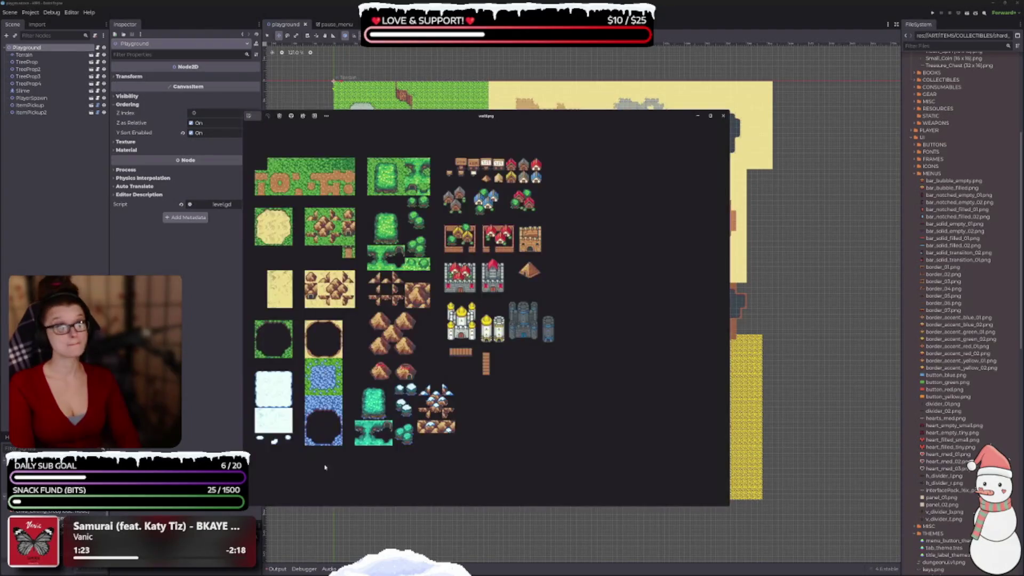
{"action": "scroll", "coordinate": [431, 332], "scroll_direction": "down", "scroll_amount": 3}
{"action": "scroll", "coordinate": [431, 332], "scroll_direction": "up", "scroll_amount": 3}
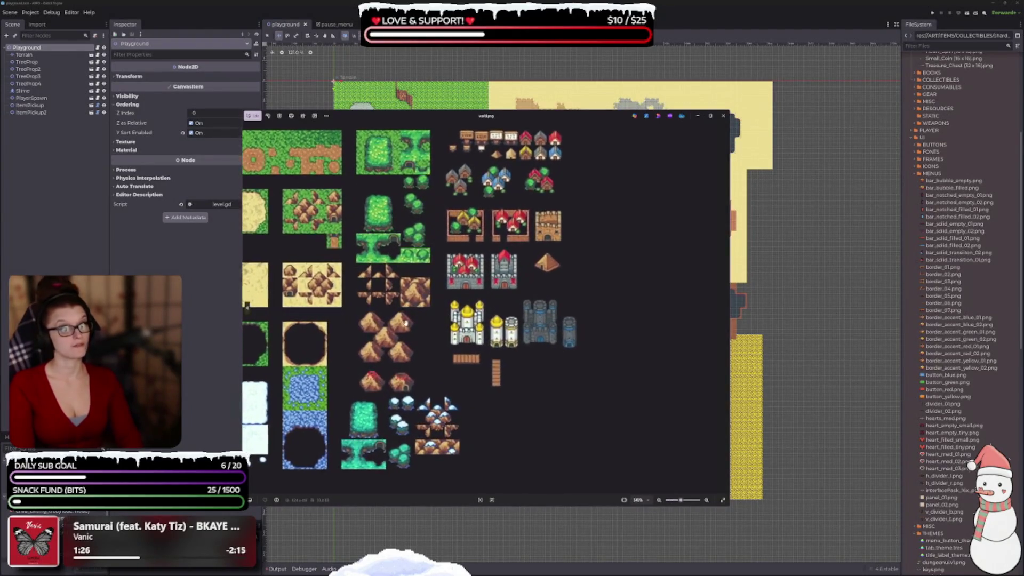
{"action": "scroll", "coordinate": [424, 315], "scroll_direction": "up", "scroll_amount": 1}
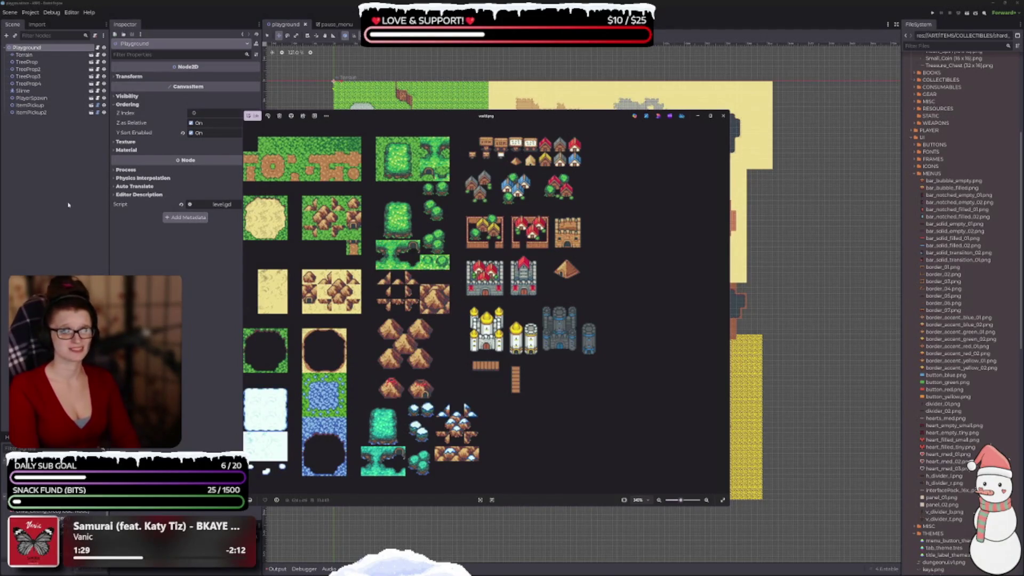
{"action": "left_click", "coordinate": [723, 115]}
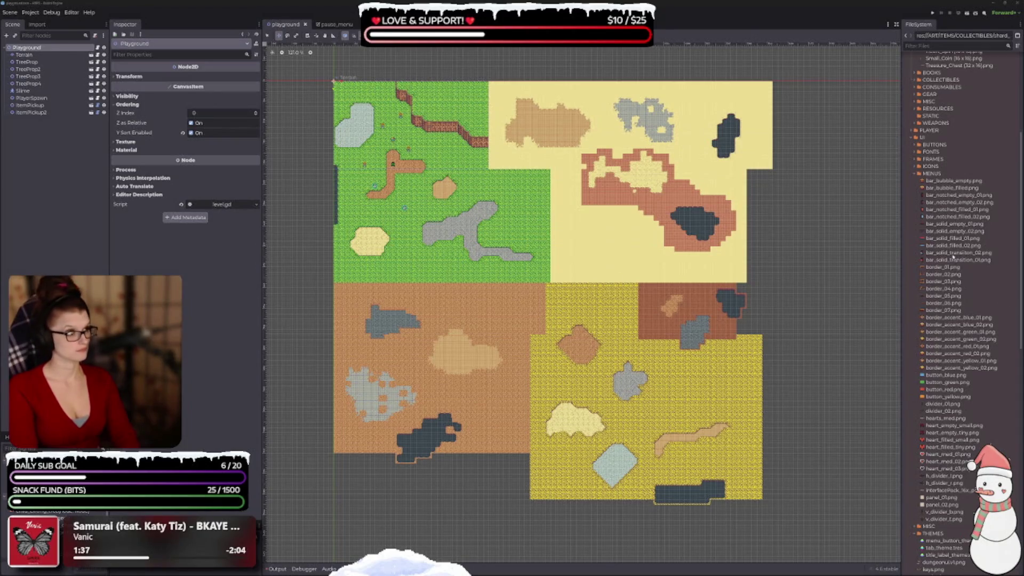
Expand the UI/MISC folder and select world.png.
{"action": "scroll", "coordinate": [947, 235], "scroll_direction": "up", "scroll_amount": 5}
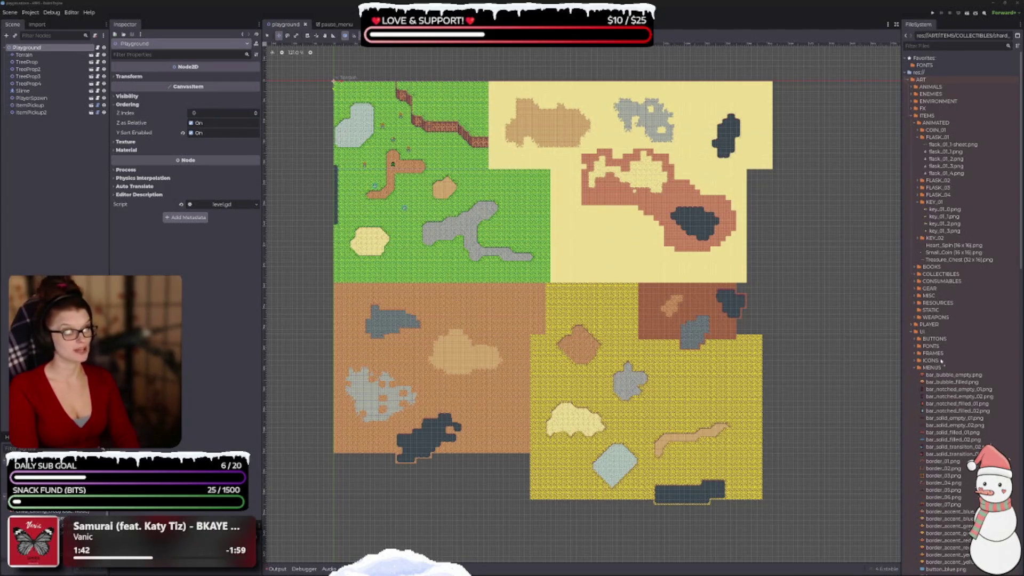
{"action": "scroll", "coordinate": [941, 366], "scroll_direction": "down", "scroll_amount": 7}
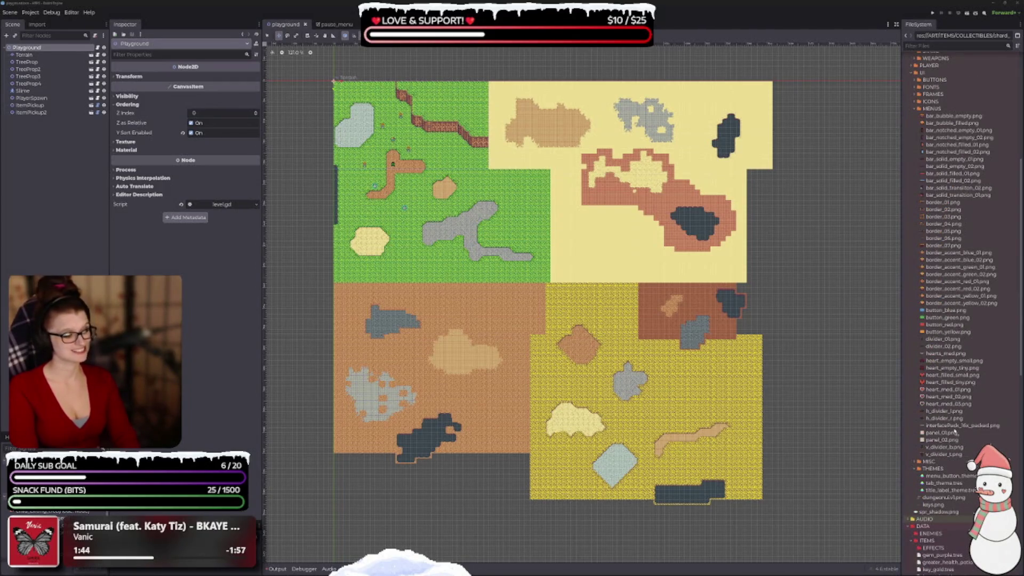
{"action": "scroll", "coordinate": [952, 410], "scroll_direction": "up", "scroll_amount": 4}
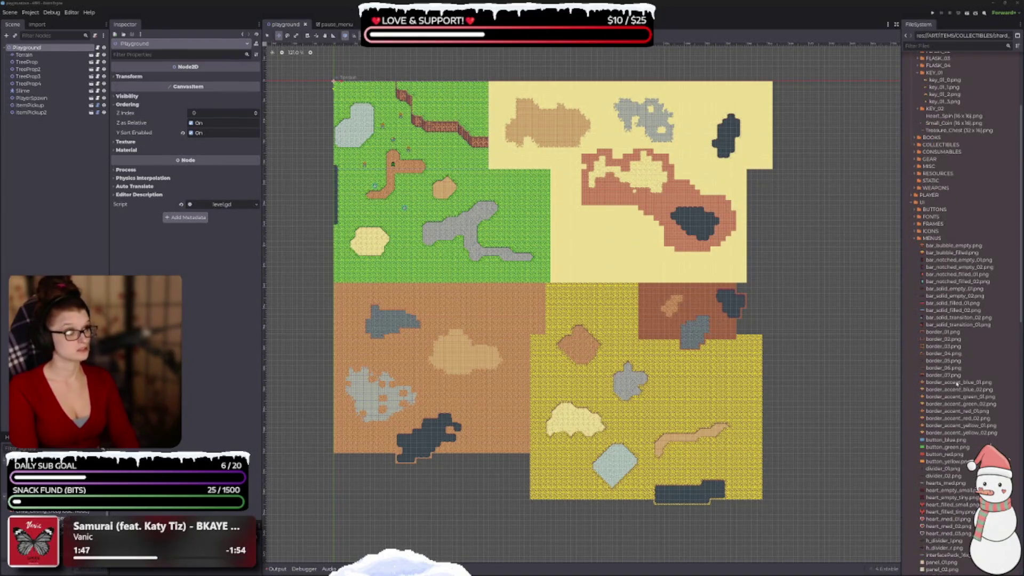
{"action": "scroll", "coordinate": [957, 383], "scroll_direction": "down", "scroll_amount": 6}
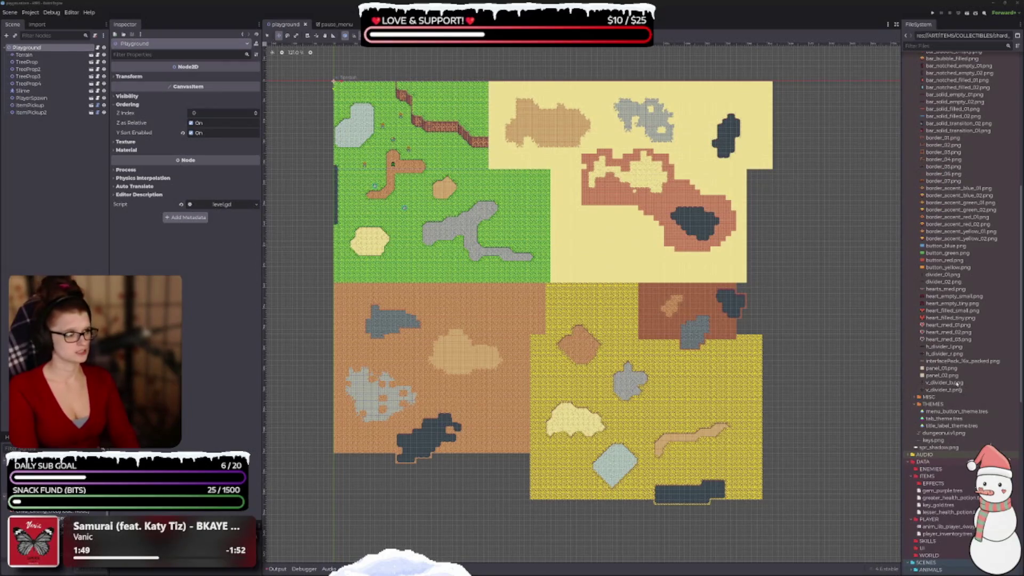
{"action": "double_click", "coordinate": [929, 398]}
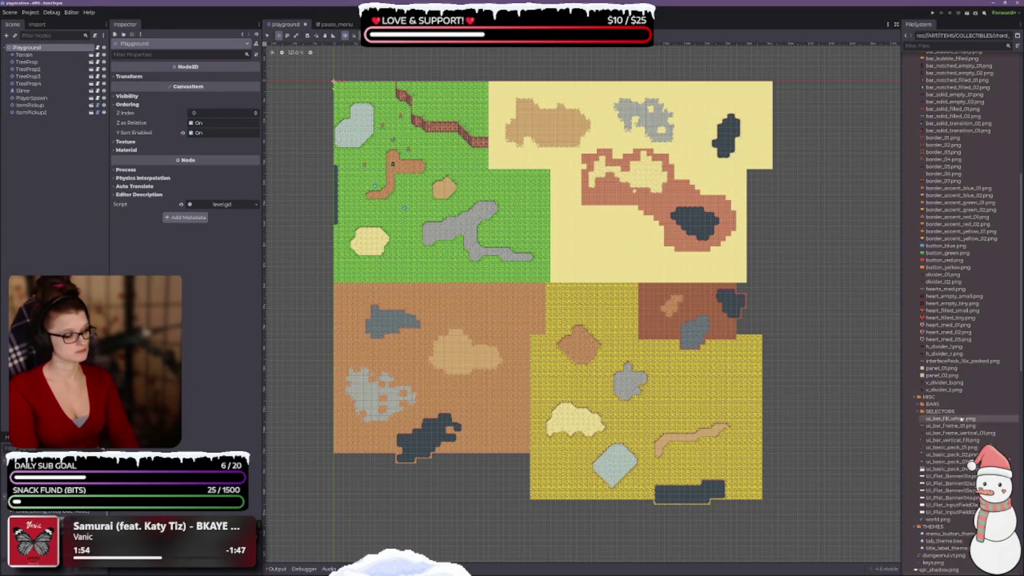
{"action": "scroll", "coordinate": [947, 419], "scroll_direction": "down", "scroll_amount": 4}
{"action": "left_click", "coordinate": [940, 391]}
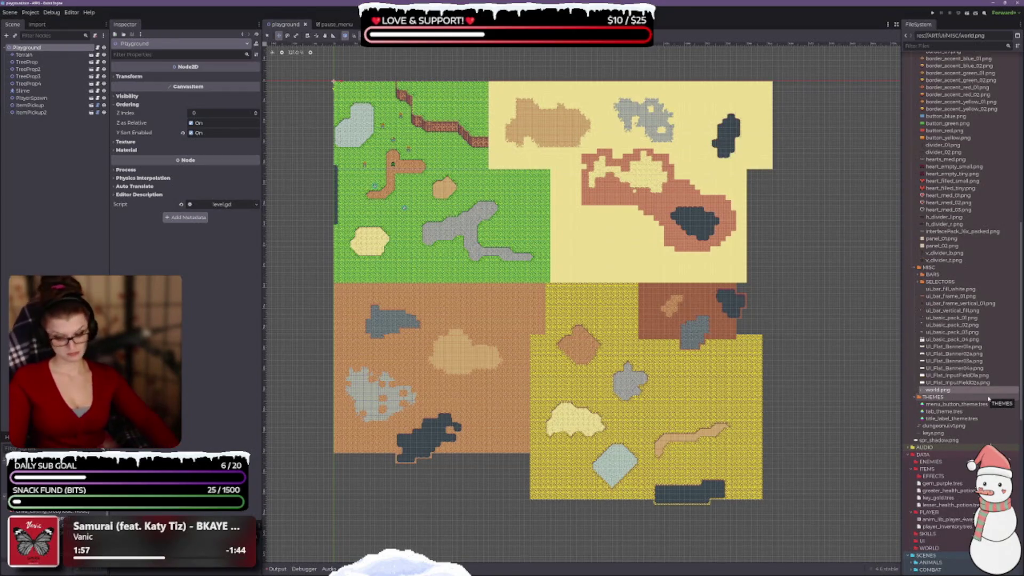
Rename world.png to minimap_tileset.png with F2.
{"action": "key", "text": "F2"}
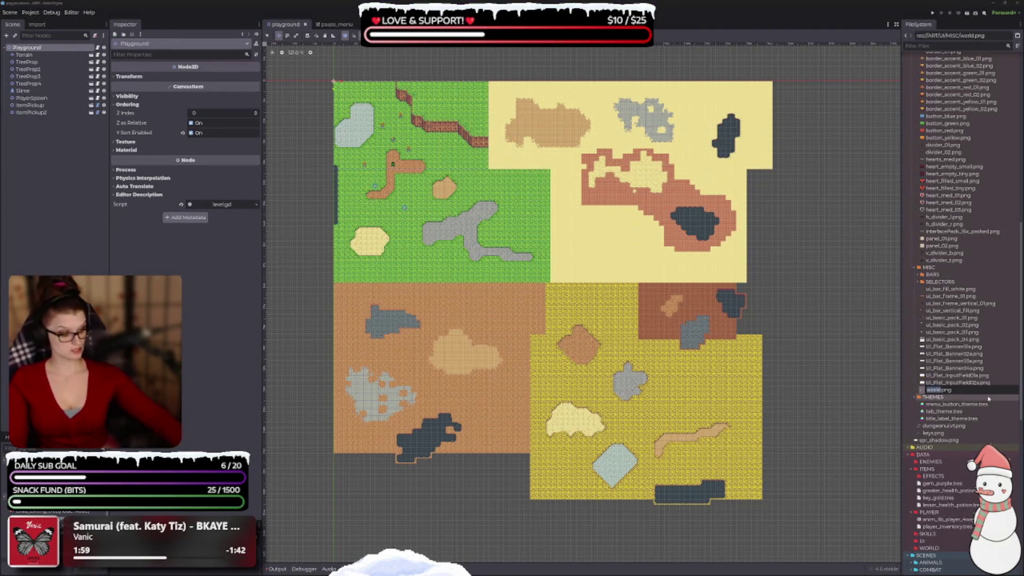
{"action": "key", "text": "Escape"}
{"action": "type", "text": "minimap"}
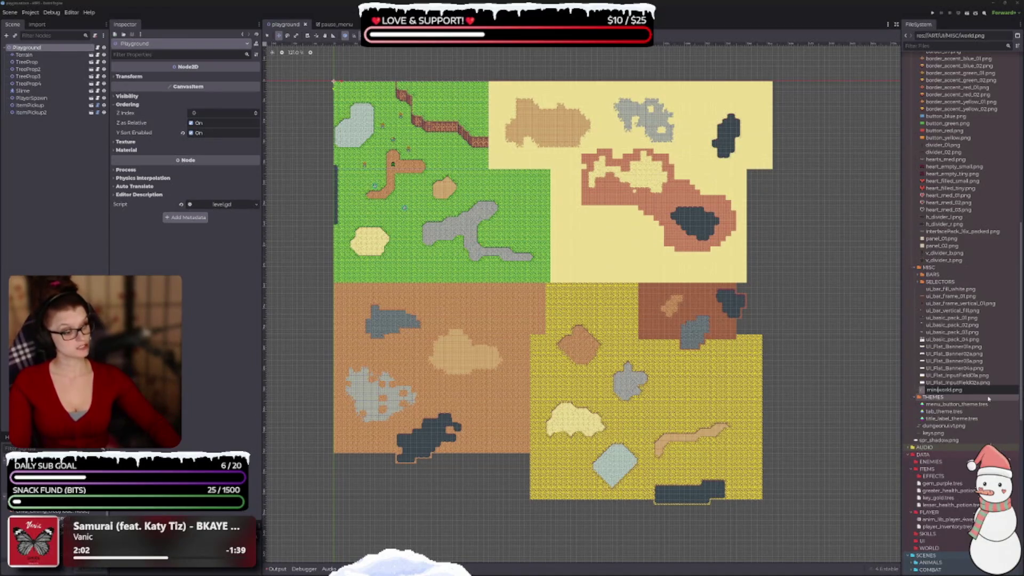
{"action": "type", "text": "_"}
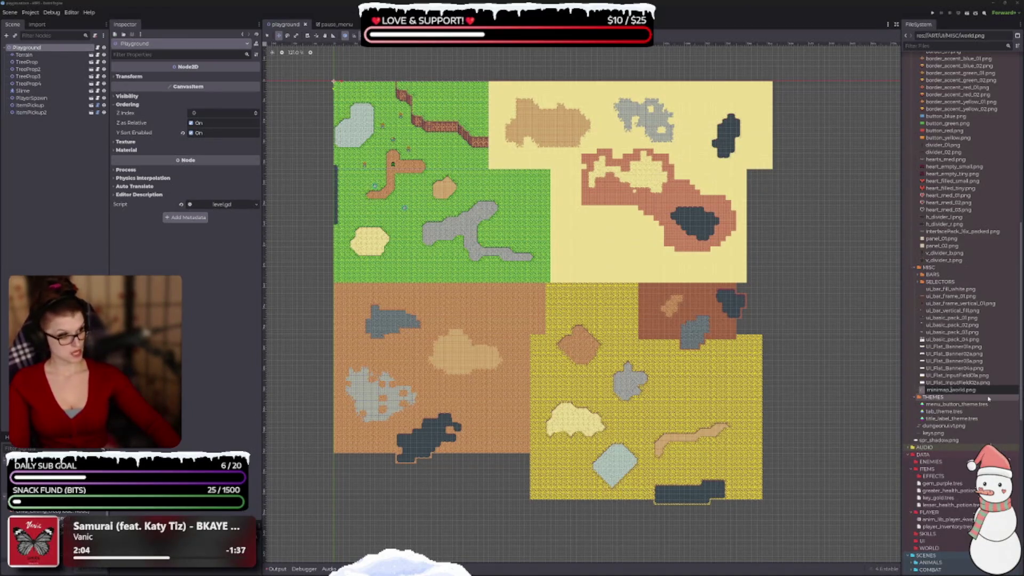
{"action": "key", "text": "Delete"}
{"action": "key", "text": "Delete"}
{"action": "key", "text": "Delete"}
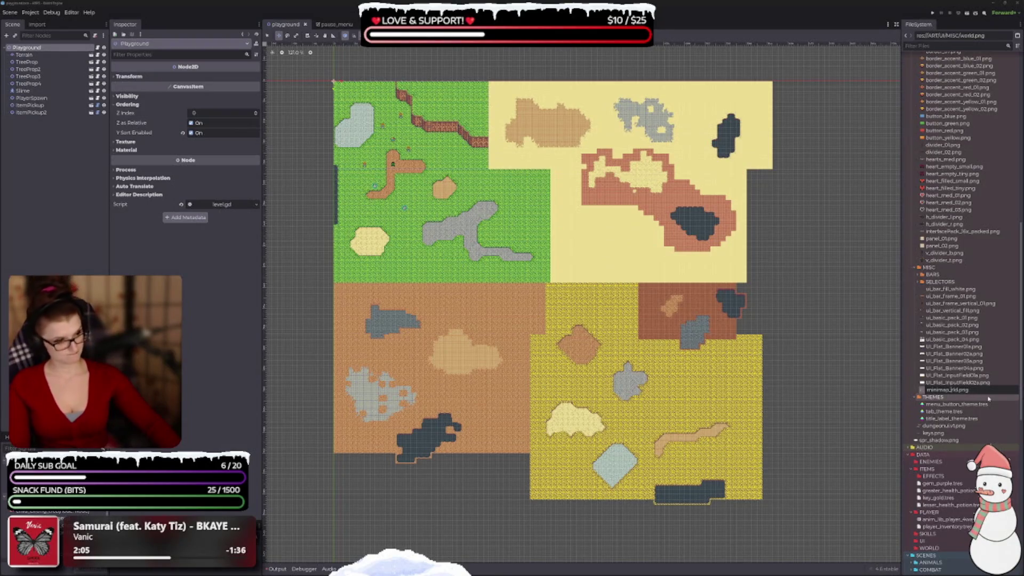
{"action": "type", "text": "tileset"}
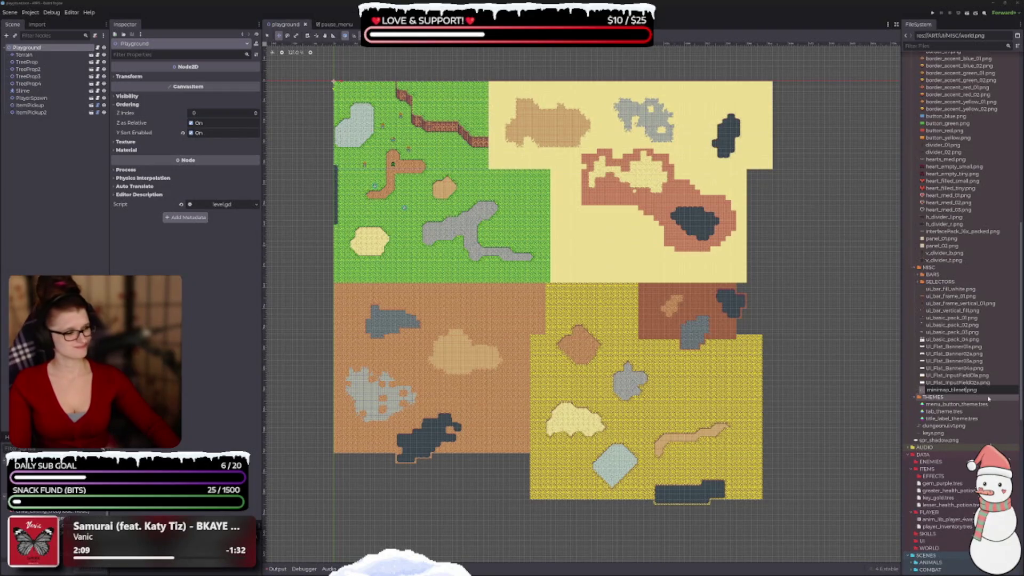
{"action": "key", "text": "Return"}
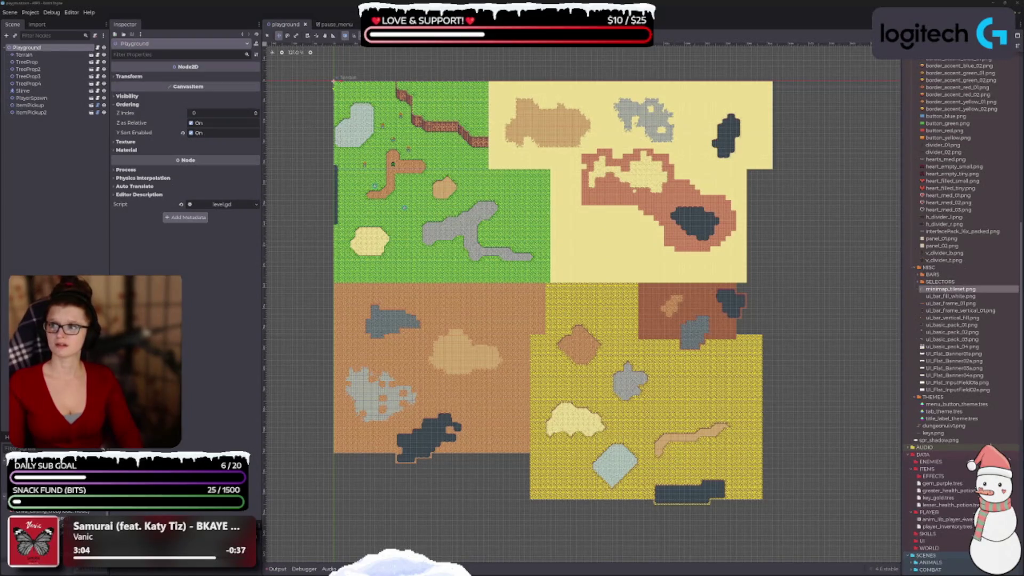
{"action": "key", "text": "ctrl+plus"}
{"action": "key", "text": "ctrl+plus"}
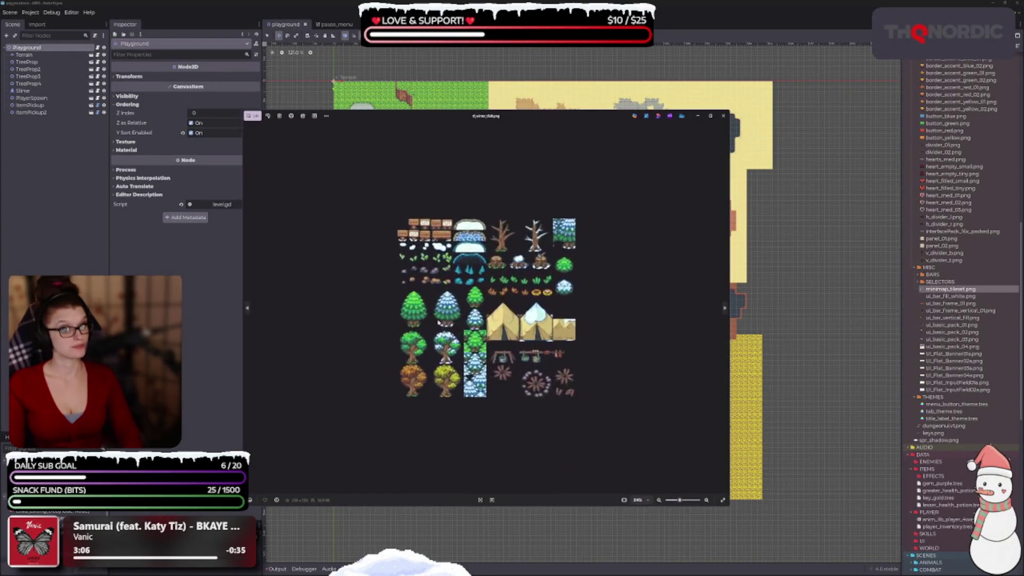
{"action": "left_click", "coordinate": [723, 116]}
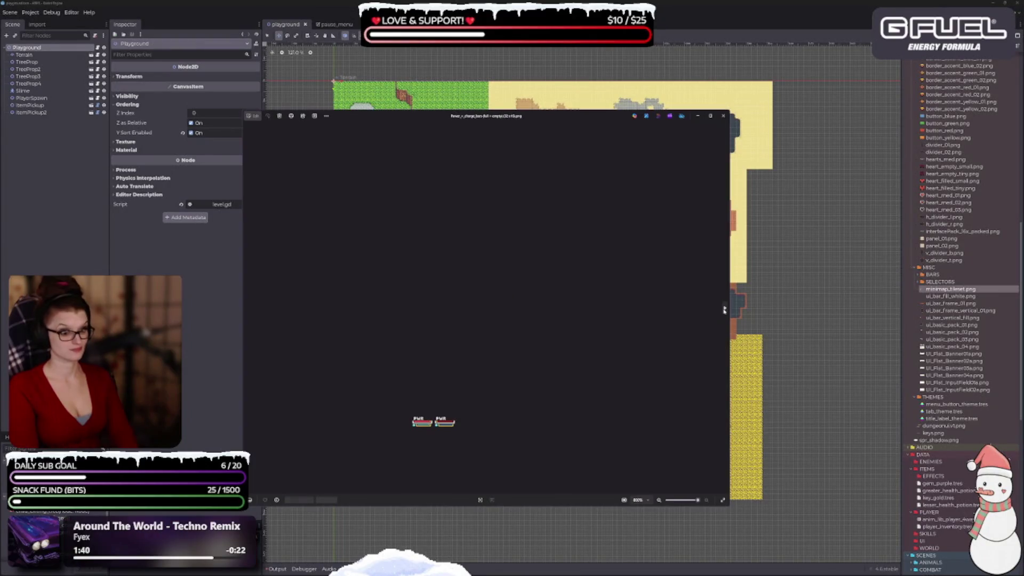
{"action": "left_click", "coordinate": [724, 309]}
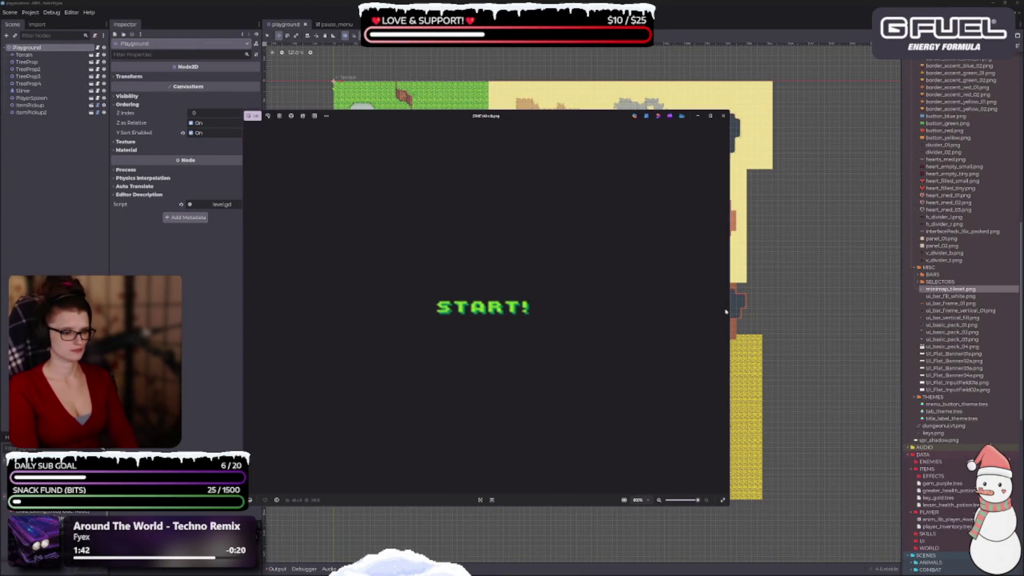
{"action": "left_click", "coordinate": [724, 116]}
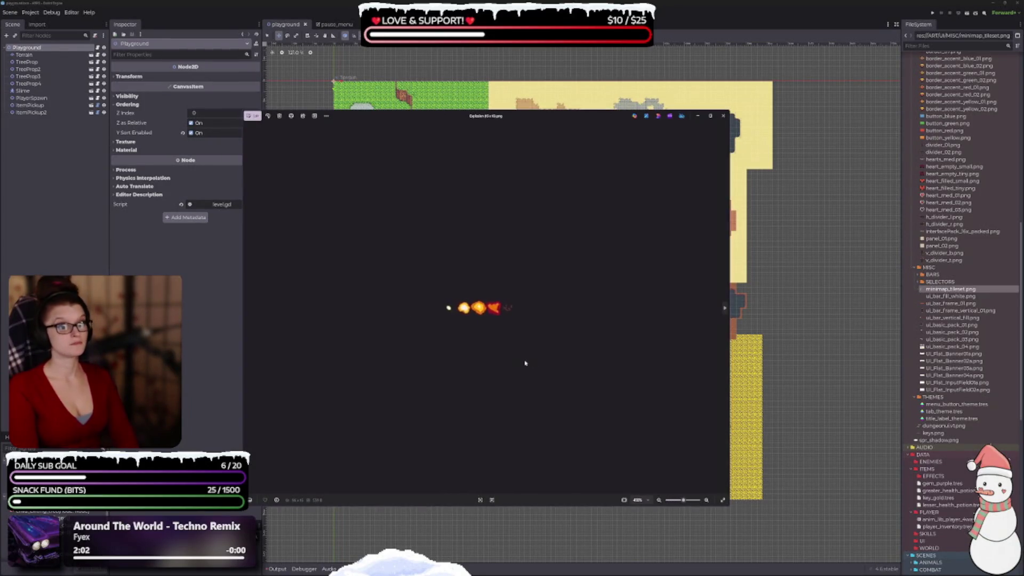
{"action": "scroll", "coordinate": [525, 363], "scroll_direction": "up", "scroll_amount": 2}
{"action": "left_click", "coordinate": [723, 308]}
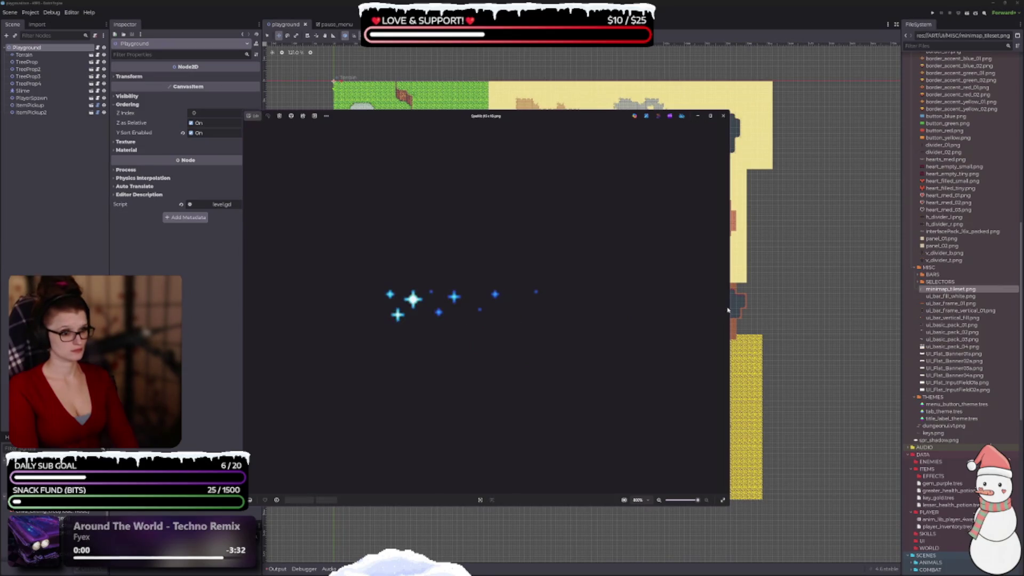
{"action": "left_click", "coordinate": [724, 117]}
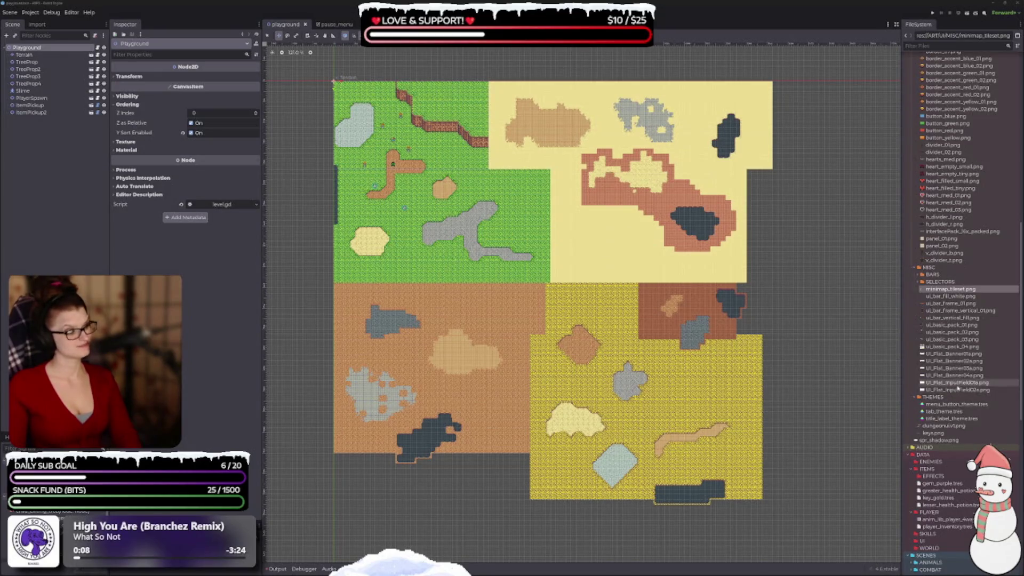
Expand the ART/FX, PARTICLES and SPRITESHEETS folders in the FileSystem dock.
{"action": "scroll", "coordinate": [959, 389], "scroll_direction": "up", "scroll_amount": 10}
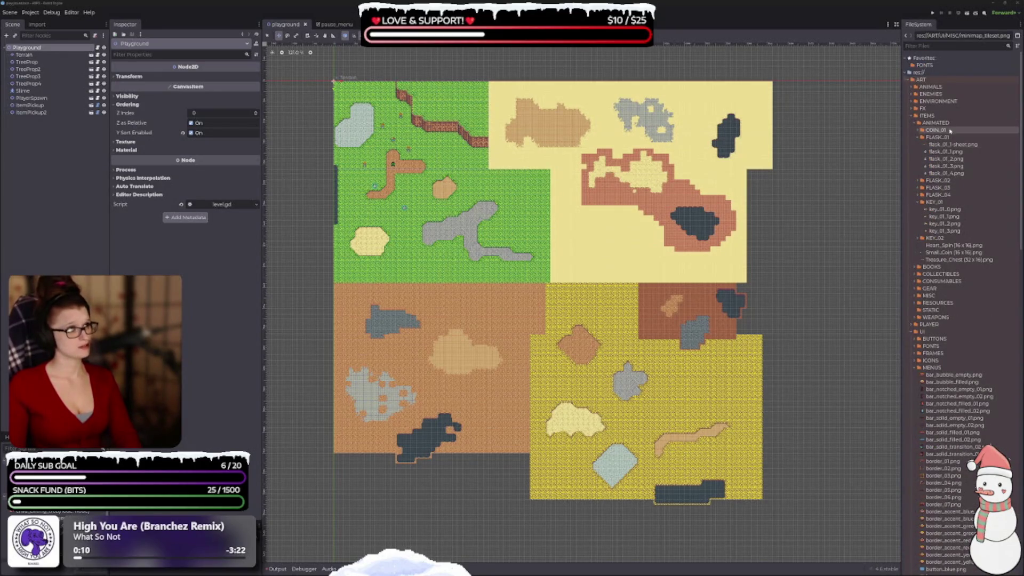
{"action": "left_click", "coordinate": [915, 108]}
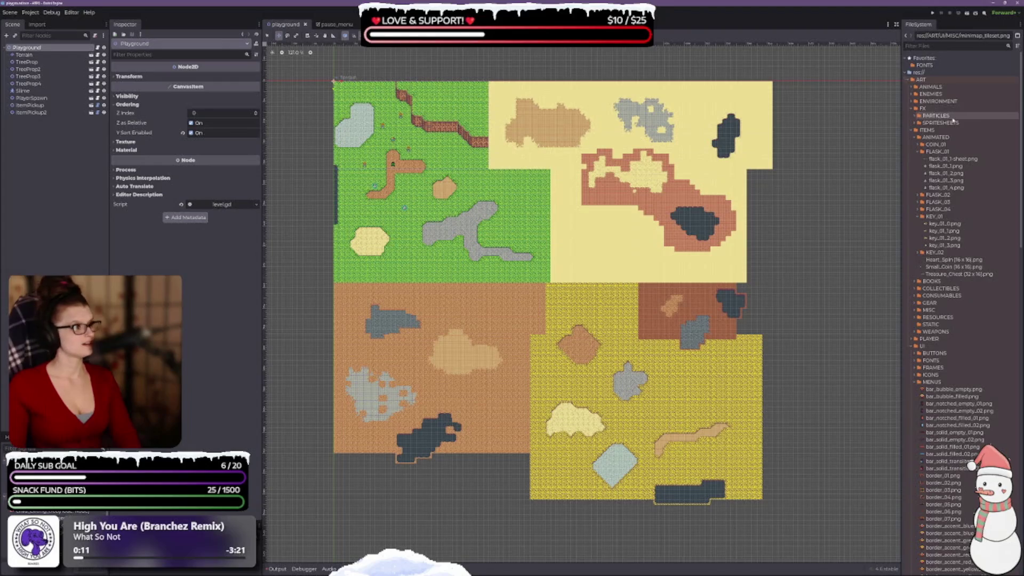
{"action": "left_click", "coordinate": [916, 116]}
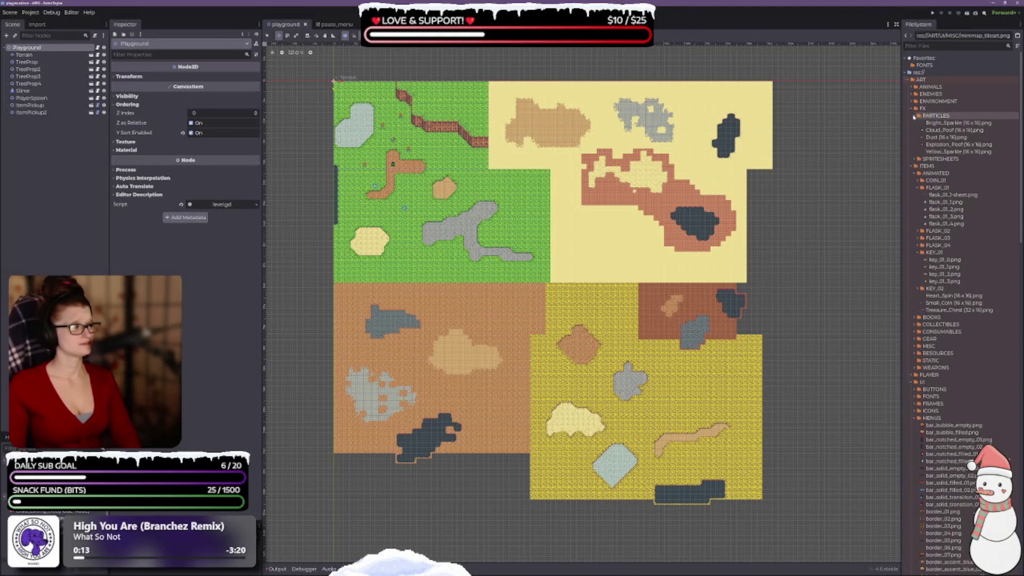
{"action": "left_click", "coordinate": [917, 159]}
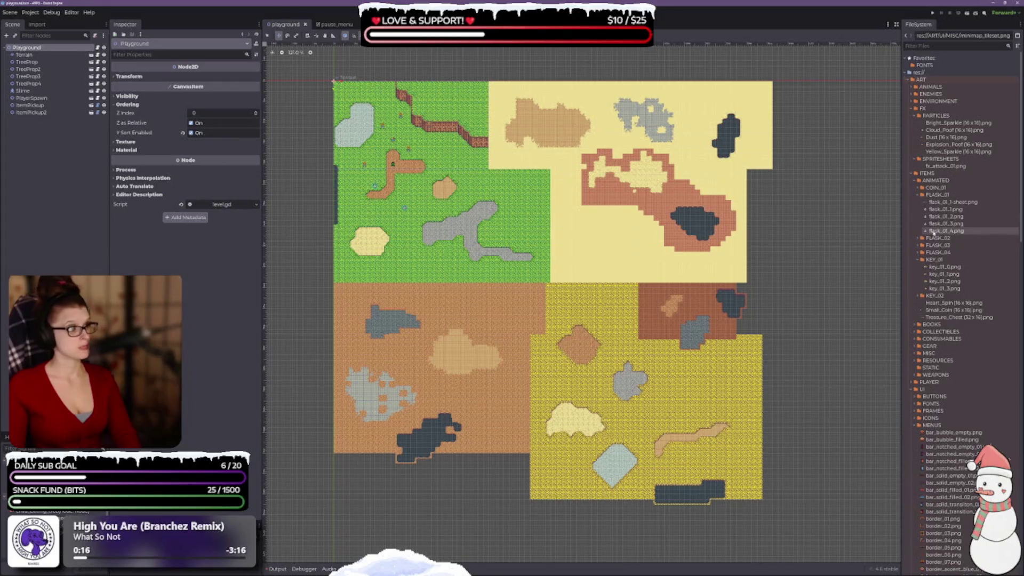
{"action": "mouse_move", "coordinate": [937, 146]}
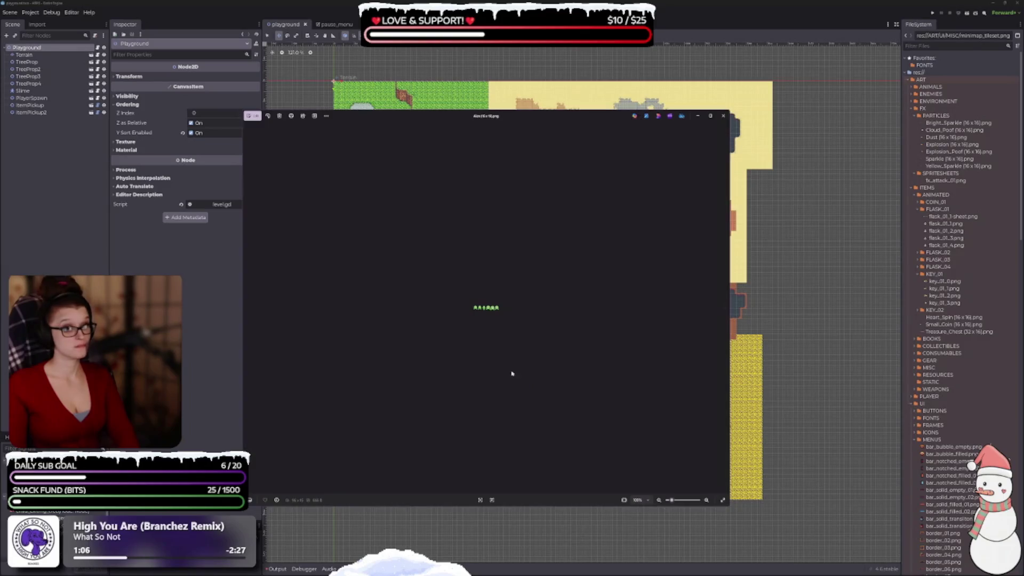
Zoom into the slime sprites, step through the gold coin and pink sprite images, then close.
{"action": "scroll", "coordinate": [547, 351], "scroll_direction": "up", "scroll_amount": 1}
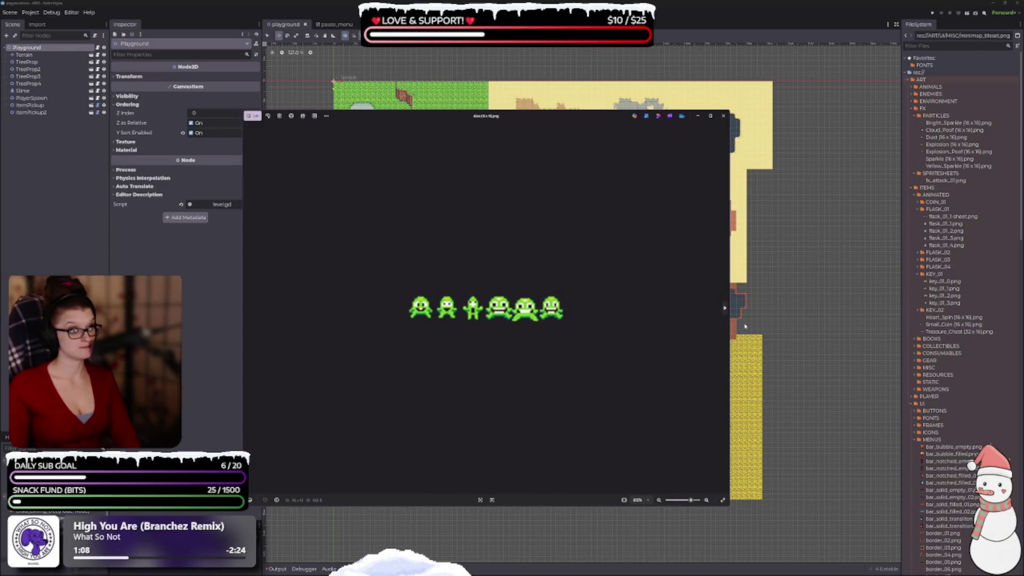
{"action": "left_click", "coordinate": [725, 308]}
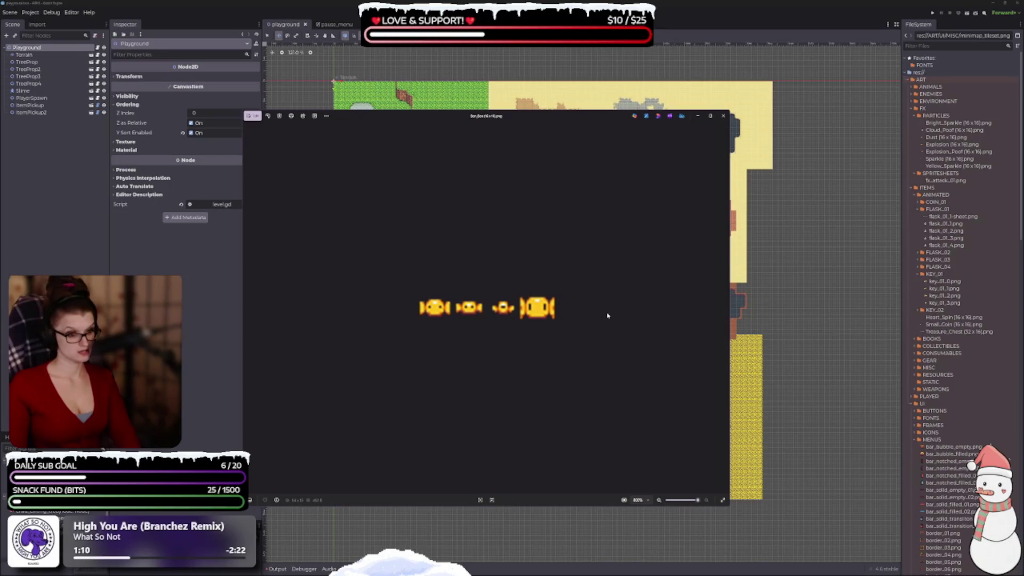
{"action": "left_click", "coordinate": [726, 308]}
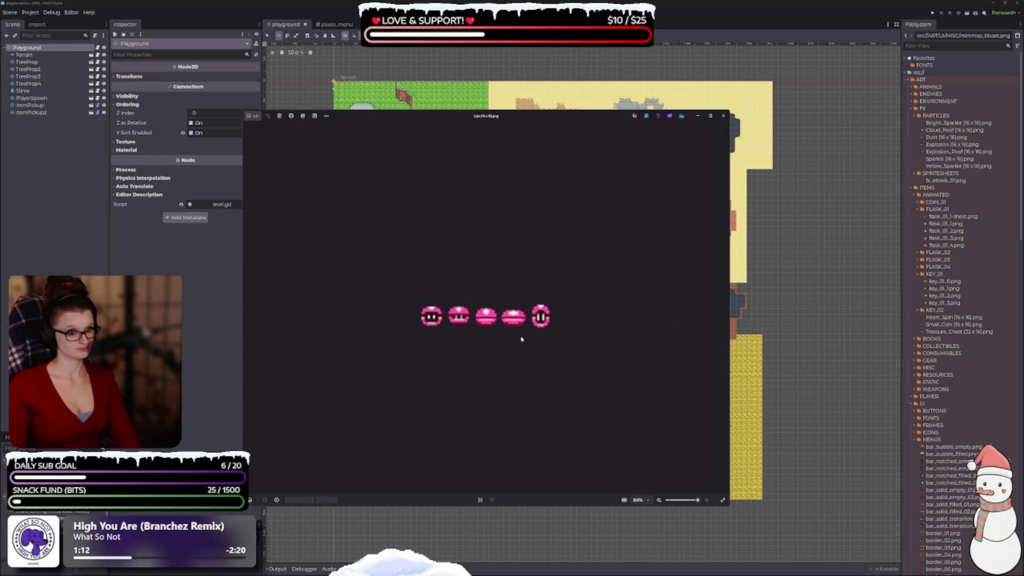
{"action": "left_click", "coordinate": [723, 116]}
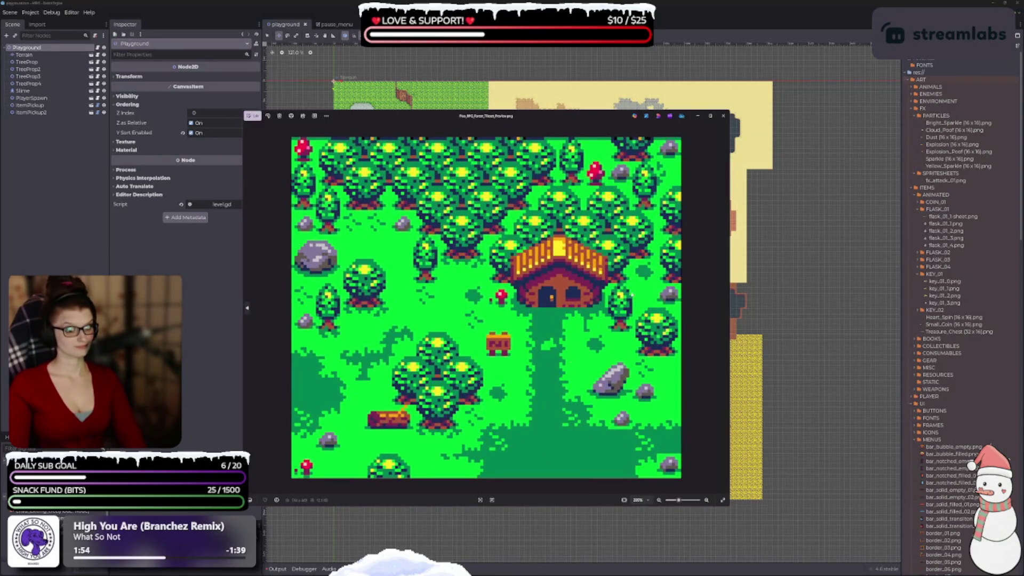
Close the forest scene preview so the colourful block tile sheet can be opened.
{"action": "left_click", "coordinate": [723, 116]}
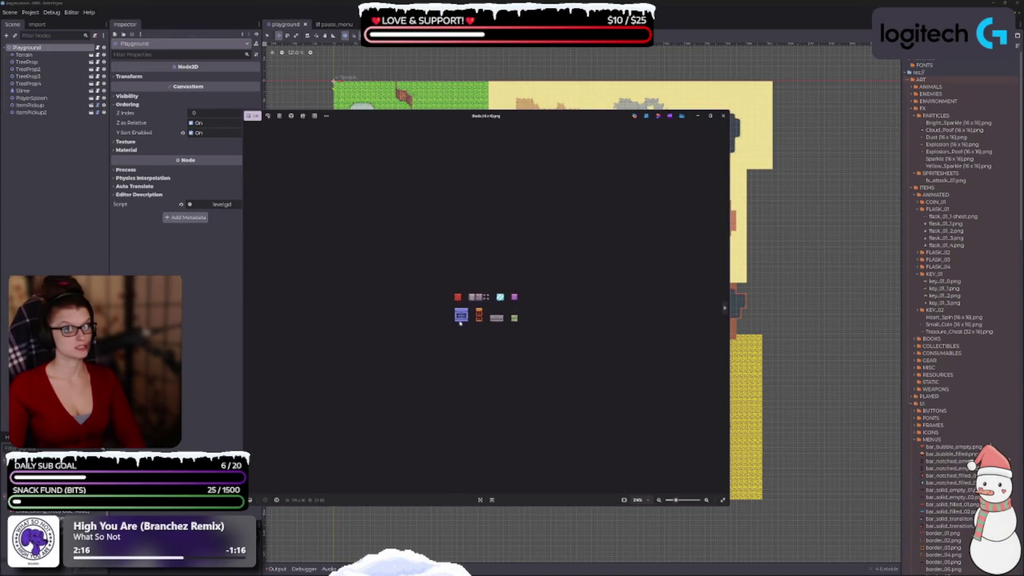
Zoom in and step through the item icons, two-house and orange platform images.
{"action": "scroll", "coordinate": [461, 324], "scroll_direction": "up", "scroll_amount": 3}
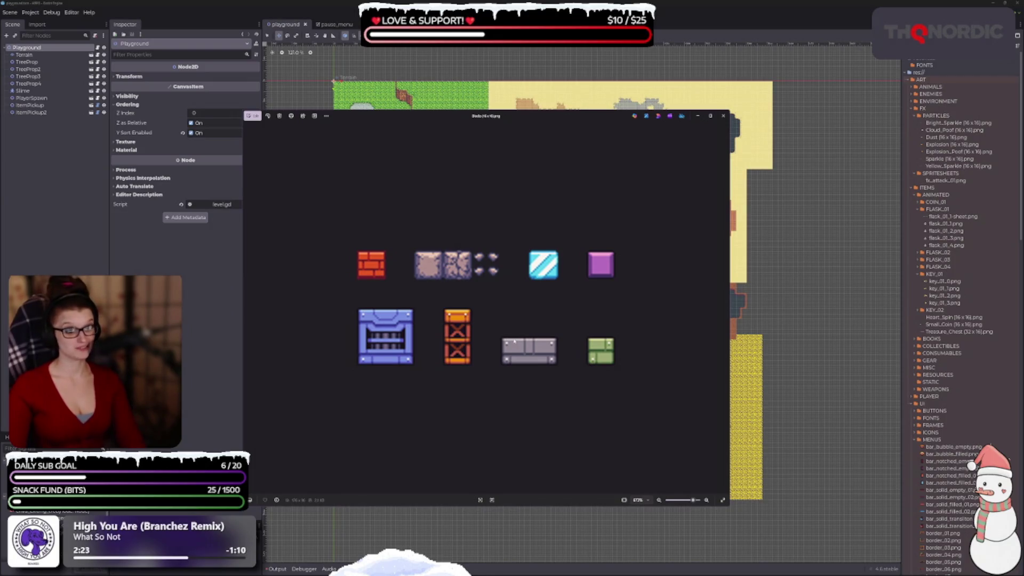
{"action": "left_click", "coordinate": [725, 308]}
{"action": "left_click", "coordinate": [726, 308]}
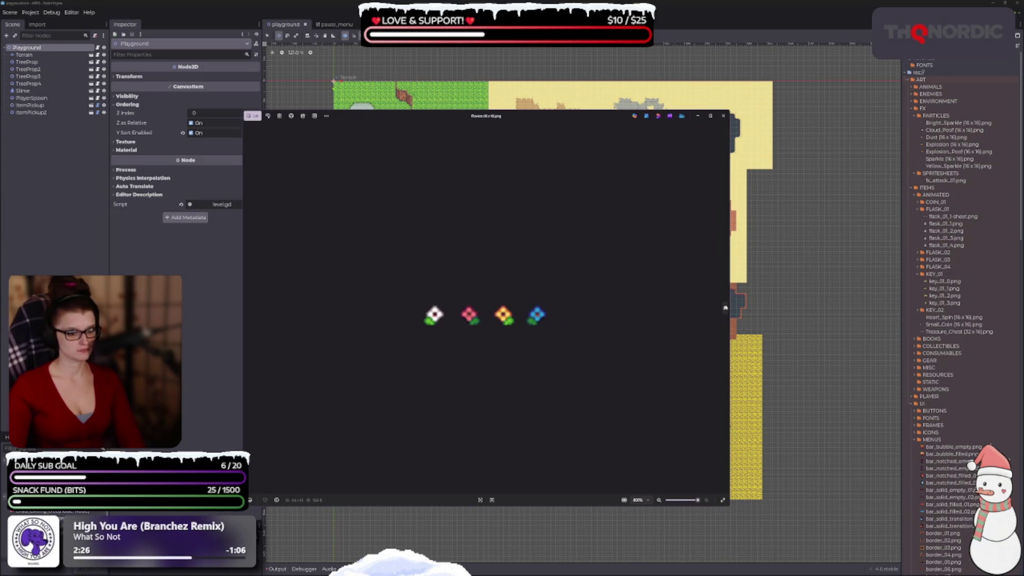
{"action": "left_click", "coordinate": [726, 308]}
{"action": "left_click", "coordinate": [725, 308]}
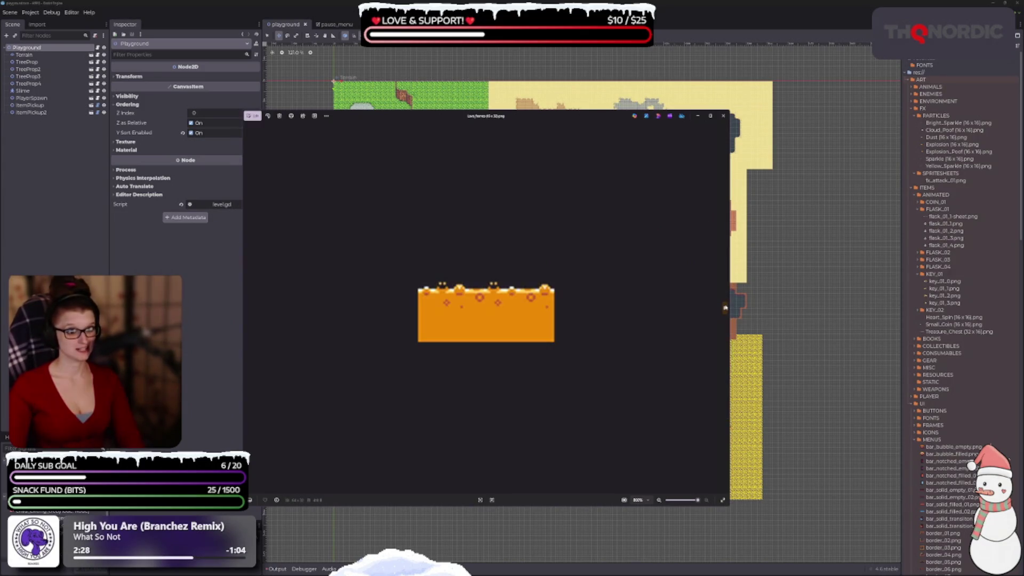
Continue past the chain fence, rocks, vending machine and water tile, then close the viewers.
{"action": "left_click", "coordinate": [726, 308]}
{"action": "left_click", "coordinate": [726, 308]}
{"action": "left_click", "coordinate": [725, 308]}
{"action": "left_click", "coordinate": [726, 308]}
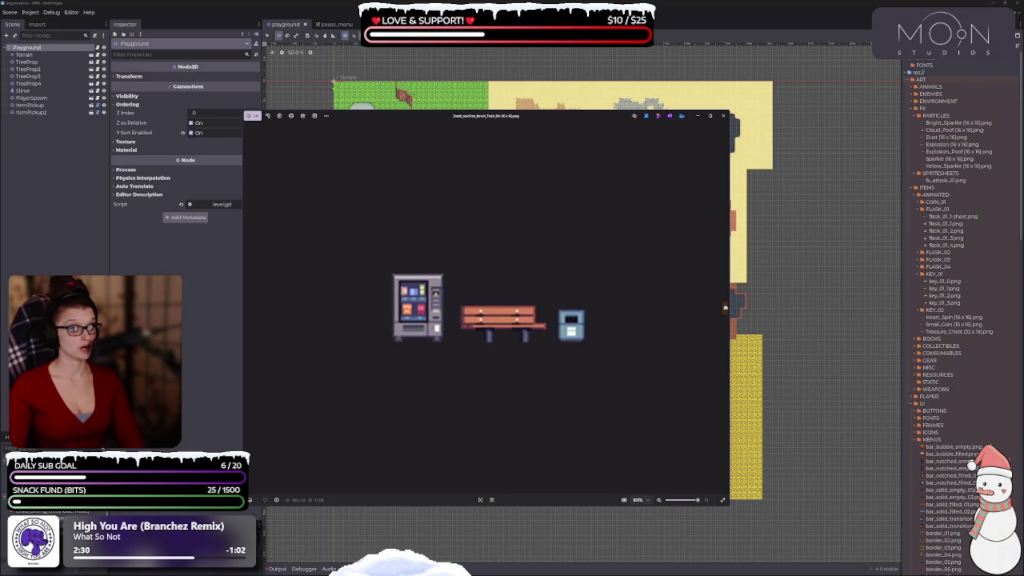
{"action": "left_click", "coordinate": [725, 308]}
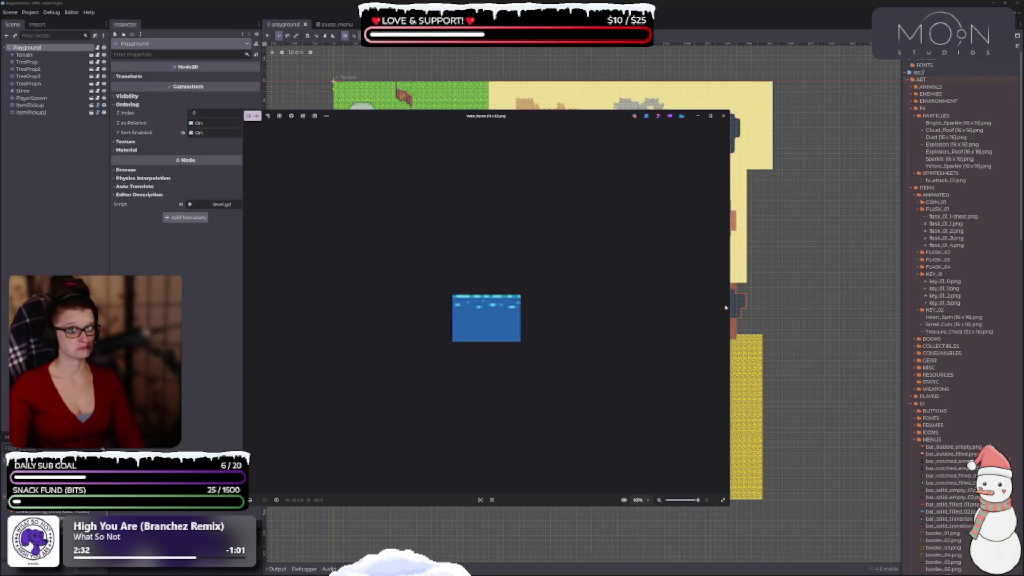
{"action": "left_click", "coordinate": [723, 116]}
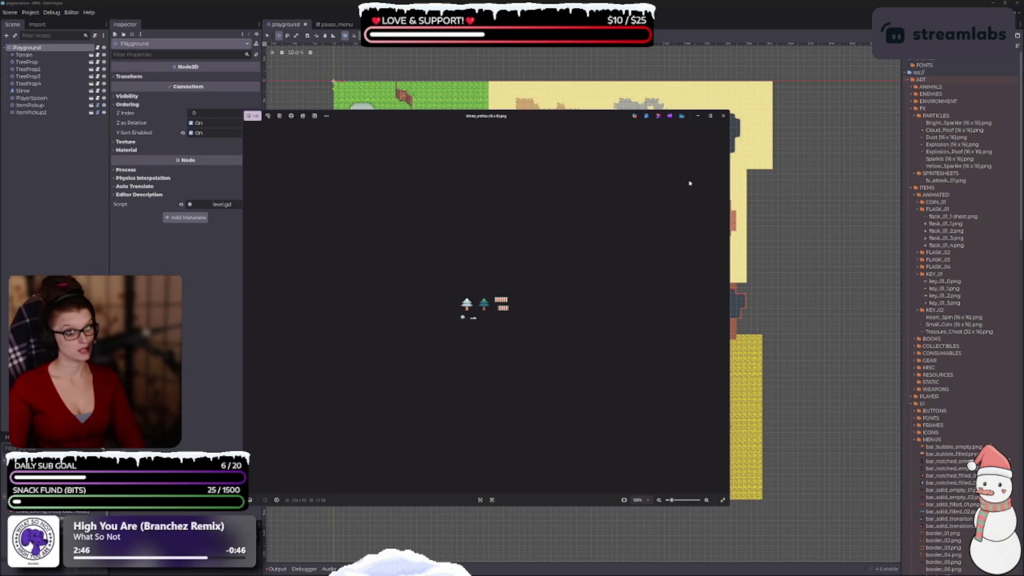
{"action": "left_click", "coordinate": [724, 116]}
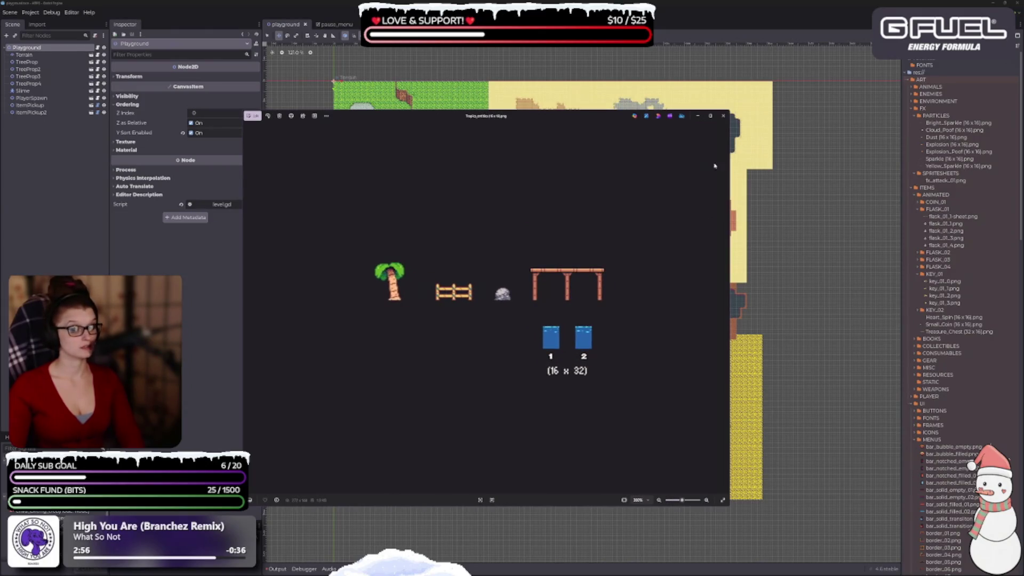
Close the tropical and forest prop sheets, moving on to the red monster idle sprites.
{"action": "left_click", "coordinate": [724, 116]}
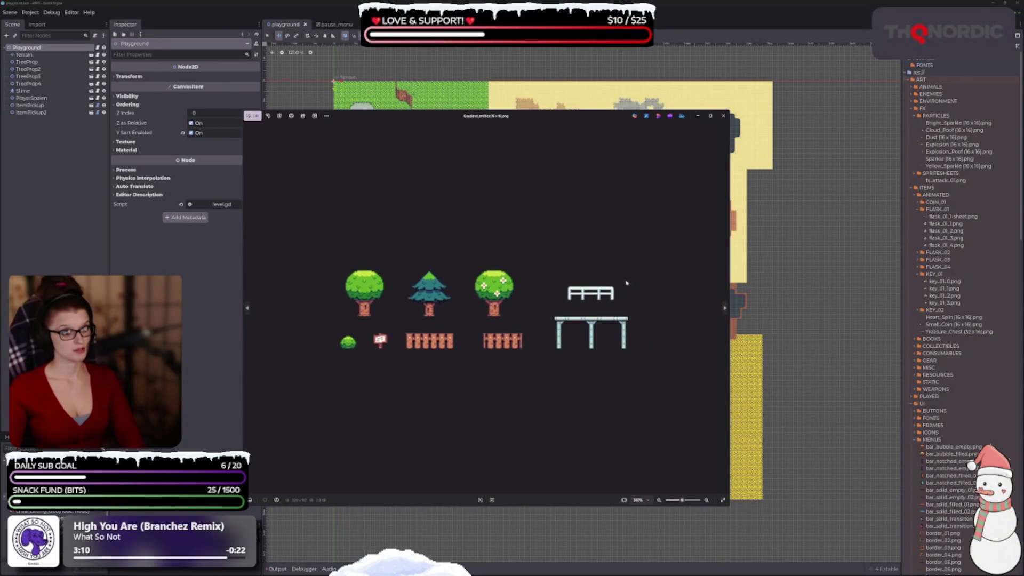
{"action": "left_click", "coordinate": [723, 115]}
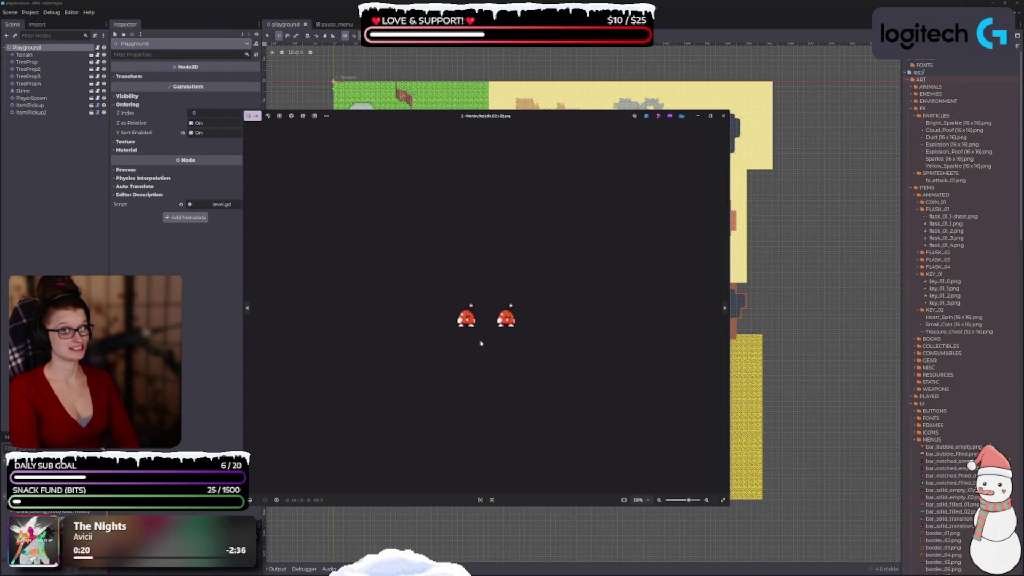
Zoom in, advance from idle to running red monster sprites, close them, and zoom the tileset overview.
{"action": "scroll", "coordinate": [599, 330], "scroll_direction": "up", "scroll_amount": 2}
{"action": "left_click", "coordinate": [725, 308]}
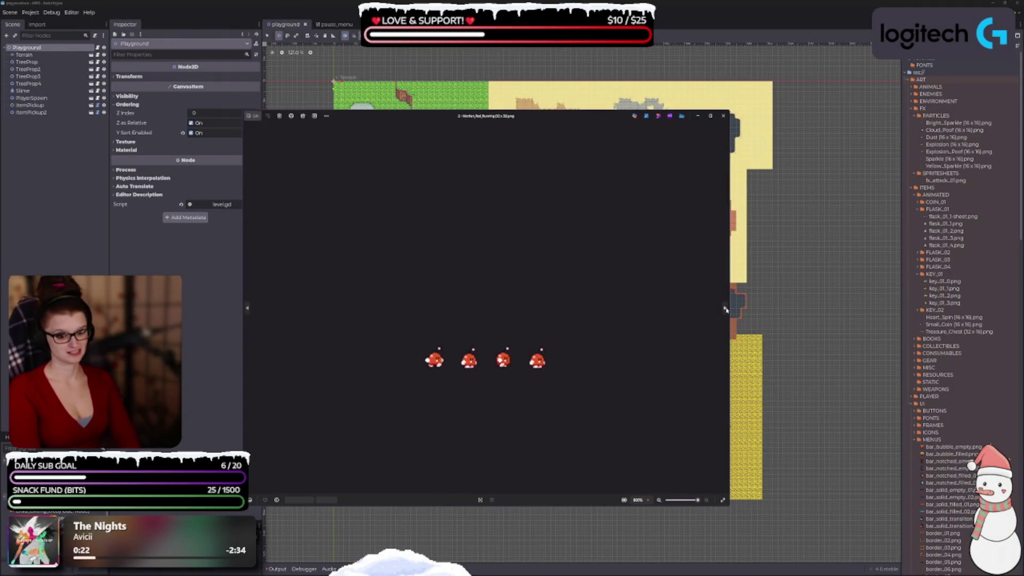
{"action": "left_click", "coordinate": [723, 116]}
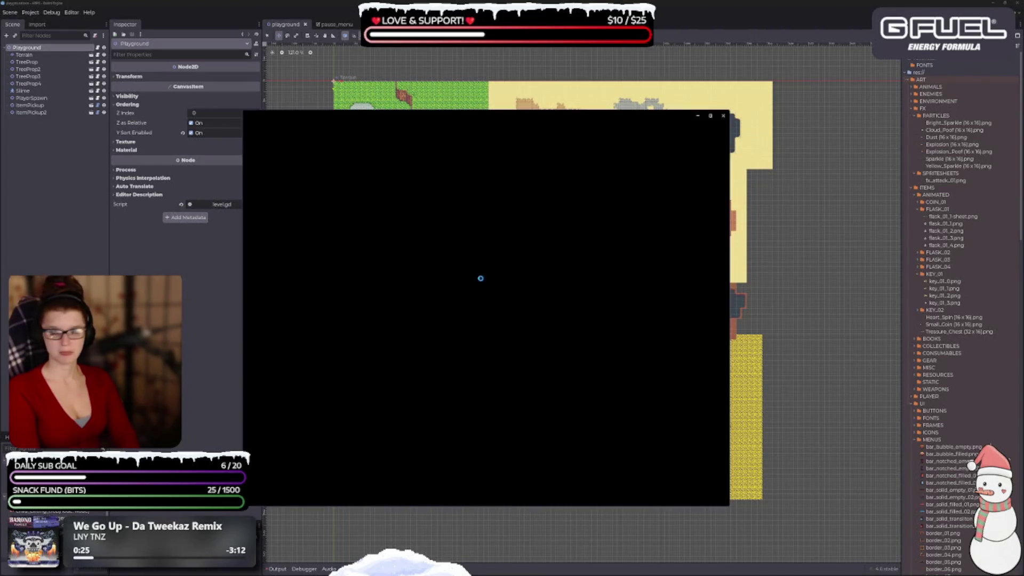
{"action": "scroll", "coordinate": [463, 390], "scroll_direction": "up", "scroll_amount": 1}
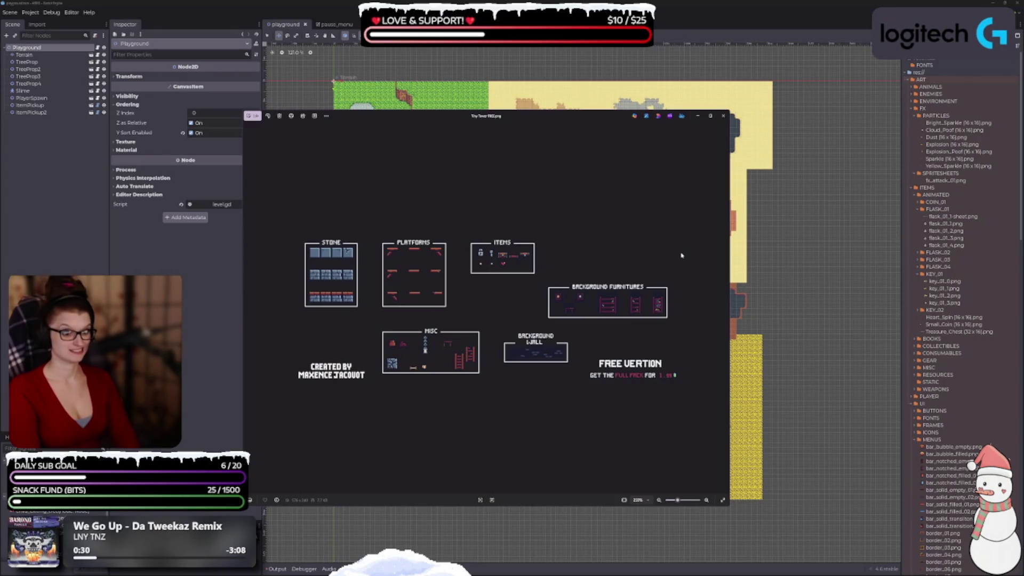
Close the Tiny Tower tile sheet to move on to the rooftop and chimney tileset.
{"action": "left_click", "coordinate": [723, 116]}
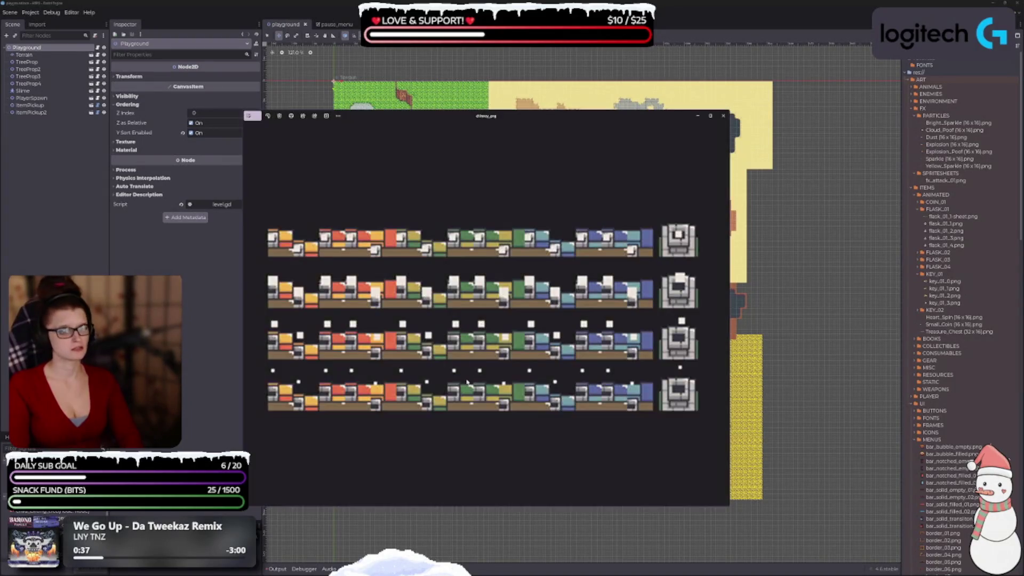
Zoom the current sheet, advance to interior.png, then close it.
{"action": "scroll", "coordinate": [472, 381], "scroll_direction": "up", "scroll_amount": 2}
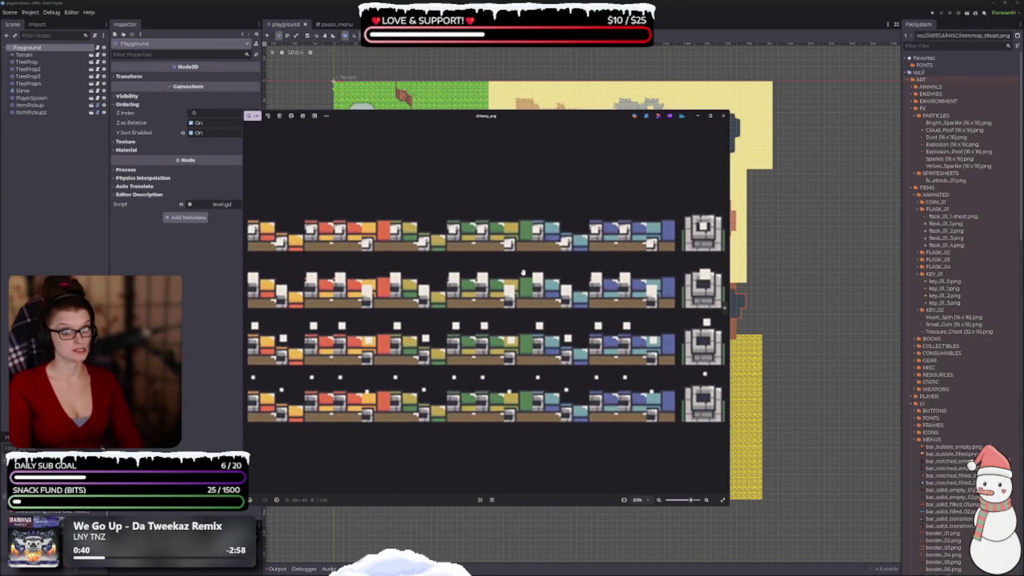
{"action": "scroll", "coordinate": [587, 347], "scroll_direction": "down", "scroll_amount": 2}
{"action": "scroll", "coordinate": [720, 312], "scroll_direction": "up", "scroll_amount": 1}
{"action": "left_click", "coordinate": [724, 310]}
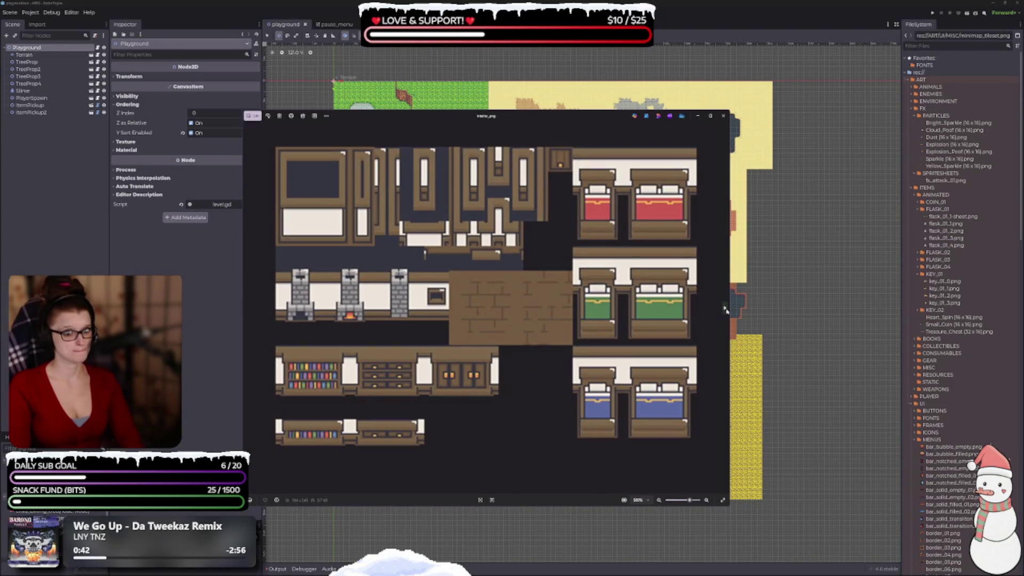
{"action": "left_click", "coordinate": [724, 116]}
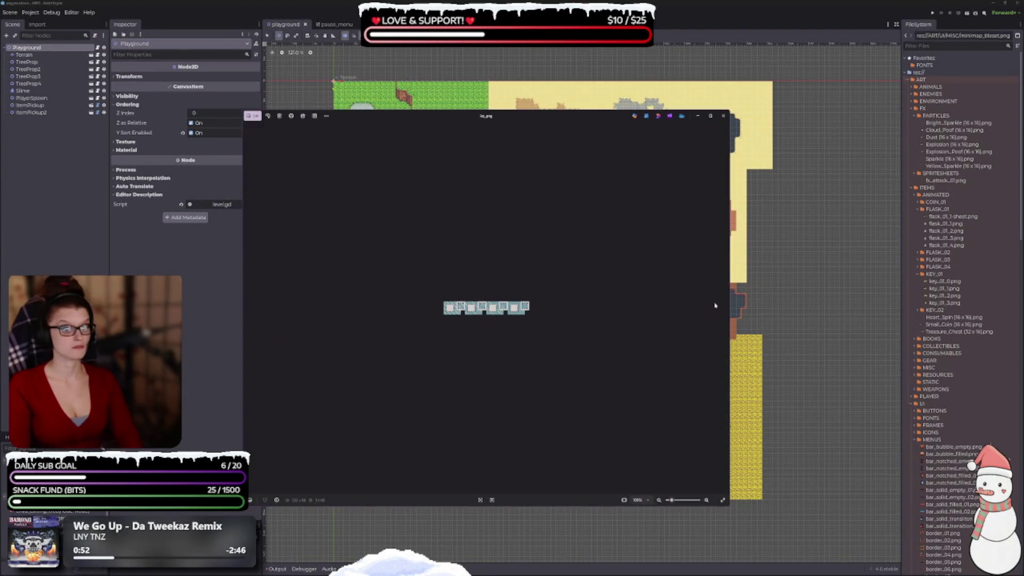
Zoom through the next tileset images to the castle sheets, then close the viewer.
{"action": "left_click", "coordinate": [725, 309]}
{"action": "scroll", "coordinate": [725, 308], "scroll_direction": "up", "scroll_amount": 3}
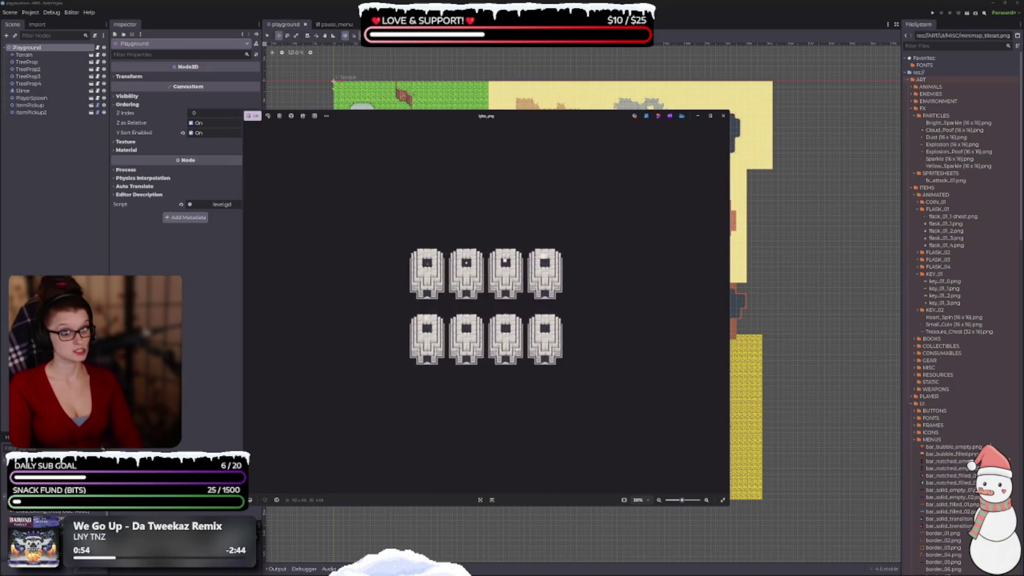
{"action": "left_click", "coordinate": [726, 309]}
{"action": "left_click", "coordinate": [726, 308]}
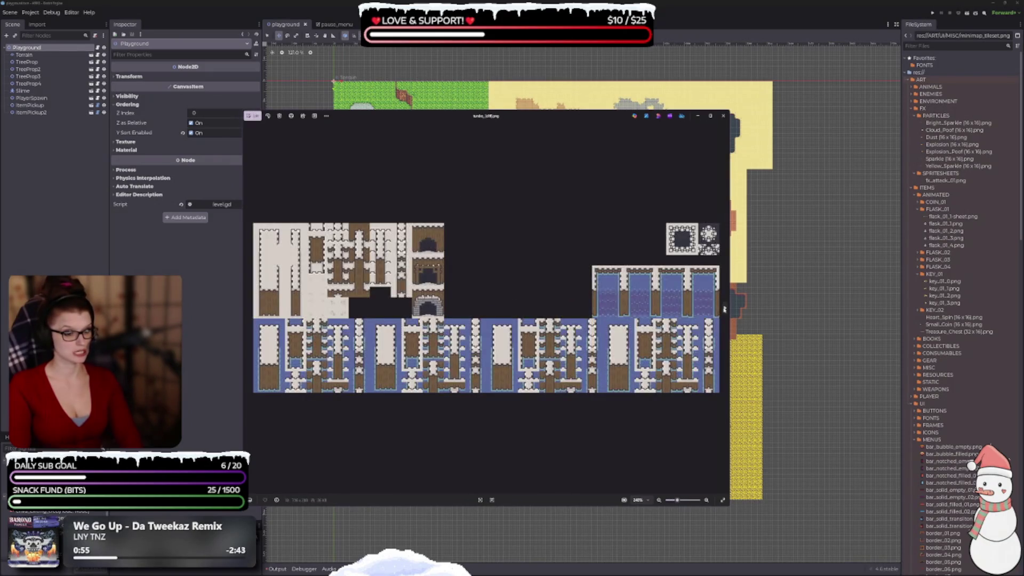
{"action": "left_click", "coordinate": [726, 309]}
{"action": "left_click", "coordinate": [725, 309]}
{"action": "left_click", "coordinate": [725, 309]}
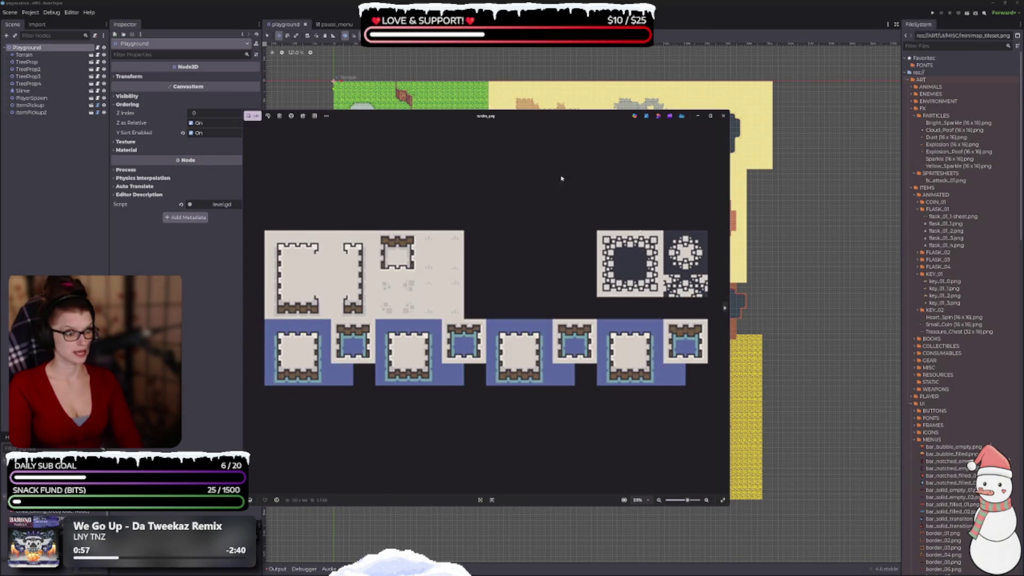
{"action": "left_click", "coordinate": [723, 116]}
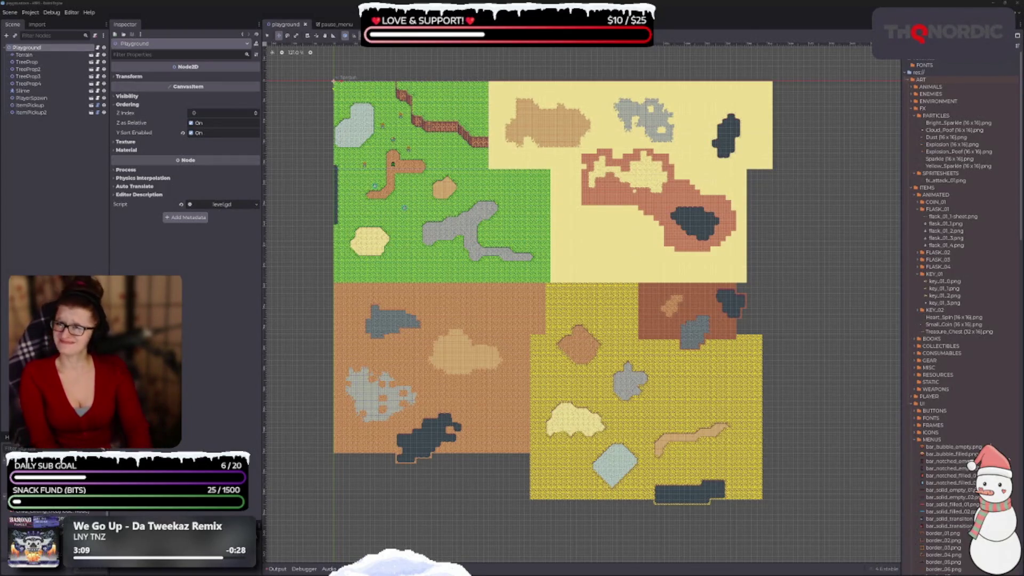
Zoom into the packed sheet of tiny UI and item icons.
{"action": "scroll", "coordinate": [418, 354], "scroll_direction": "up", "scroll_amount": 5}
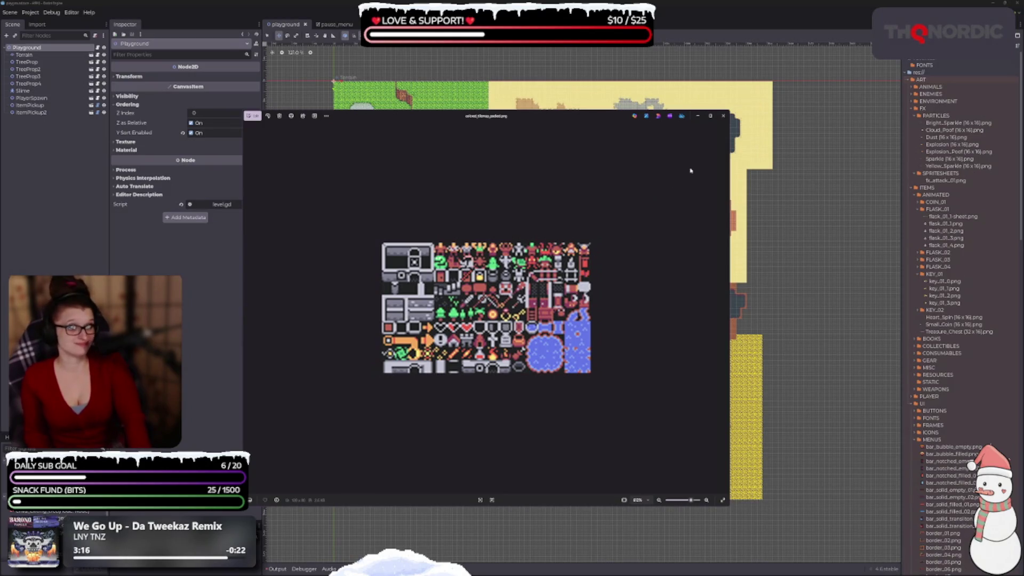
Step through the UI asset images, past the number digits, to the icon sheet, then close it.
{"action": "left_click", "coordinate": [724, 115]}
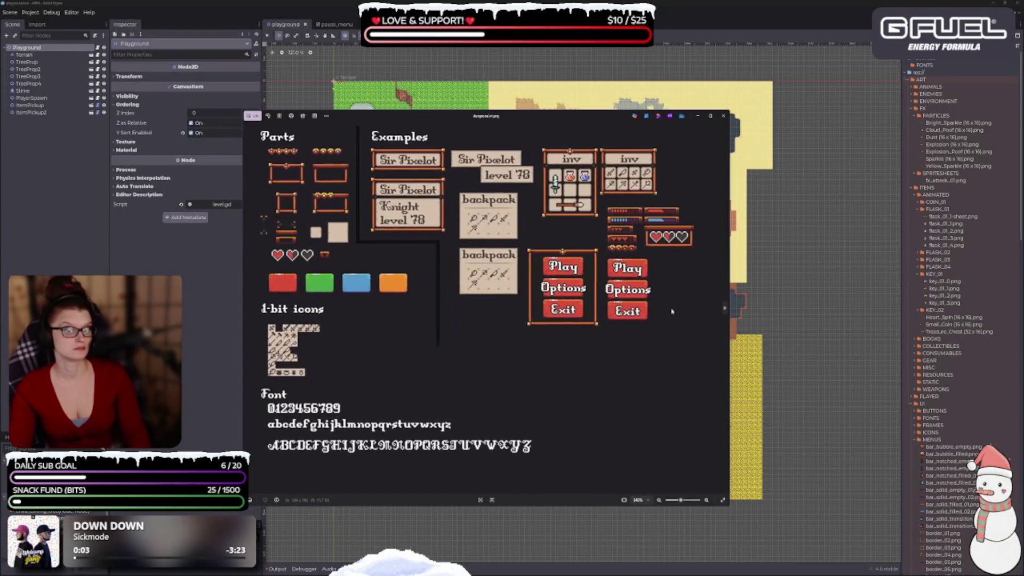
{"action": "left_click", "coordinate": [725, 309]}
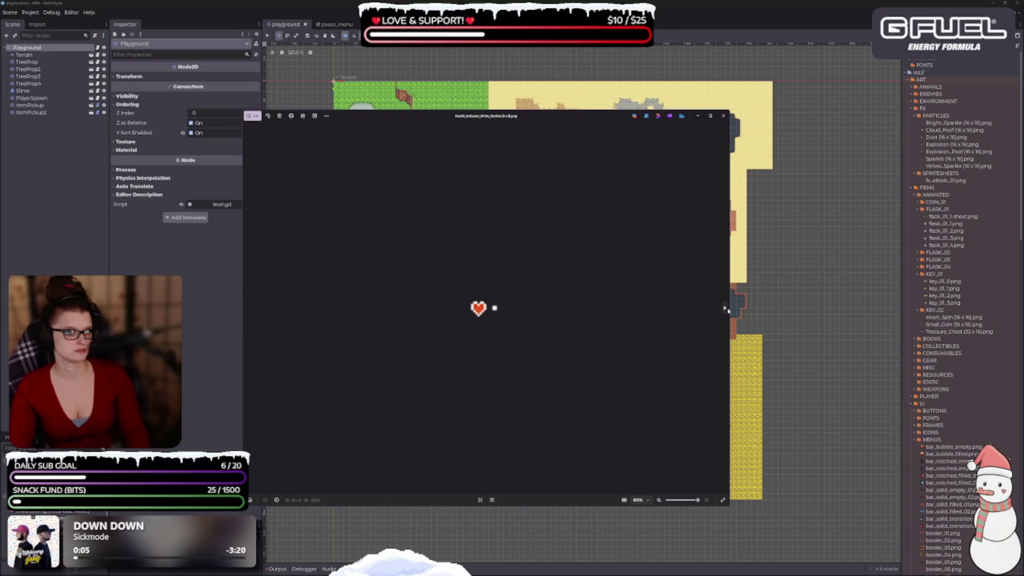
{"action": "left_click", "coordinate": [727, 309]}
{"action": "left_click", "coordinate": [727, 310]}
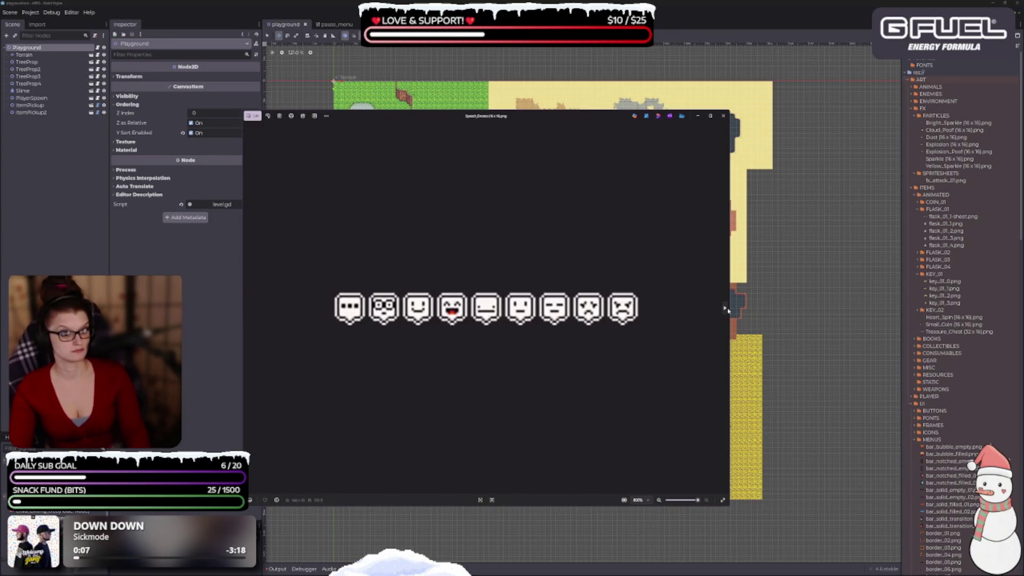
{"action": "left_click", "coordinate": [727, 309]}
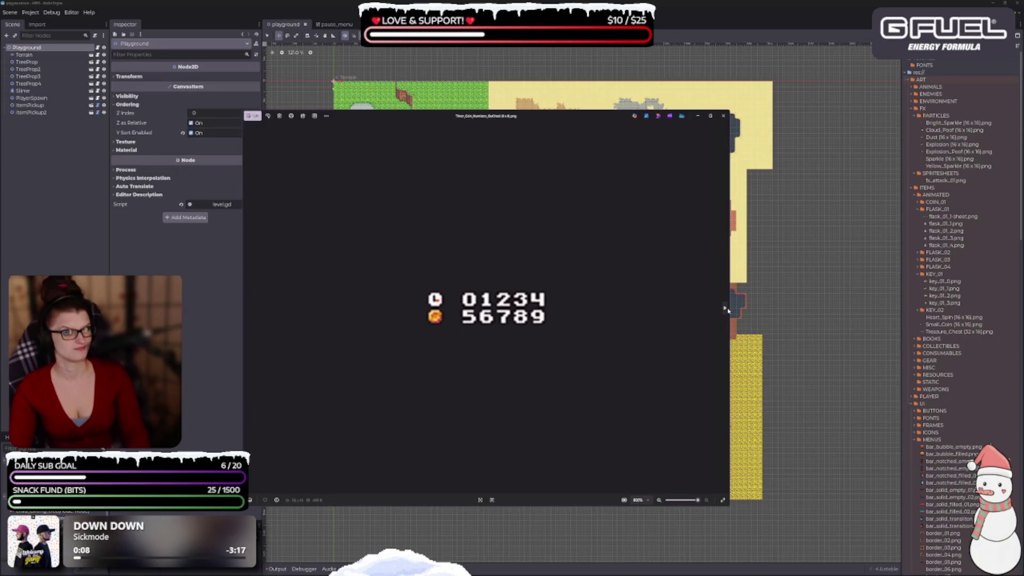
{"action": "left_click", "coordinate": [726, 308]}
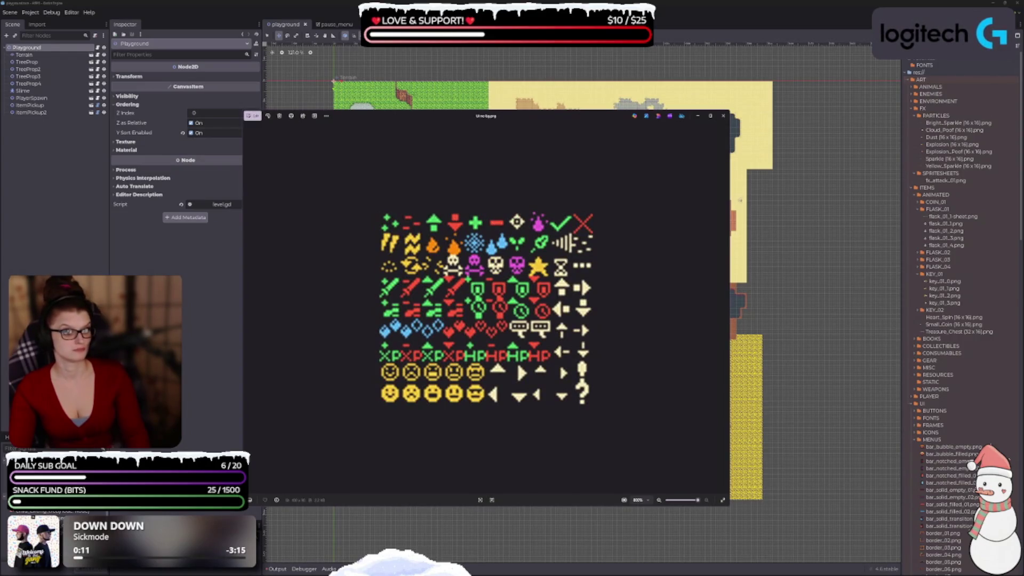
{"action": "left_click", "coordinate": [723, 115]}
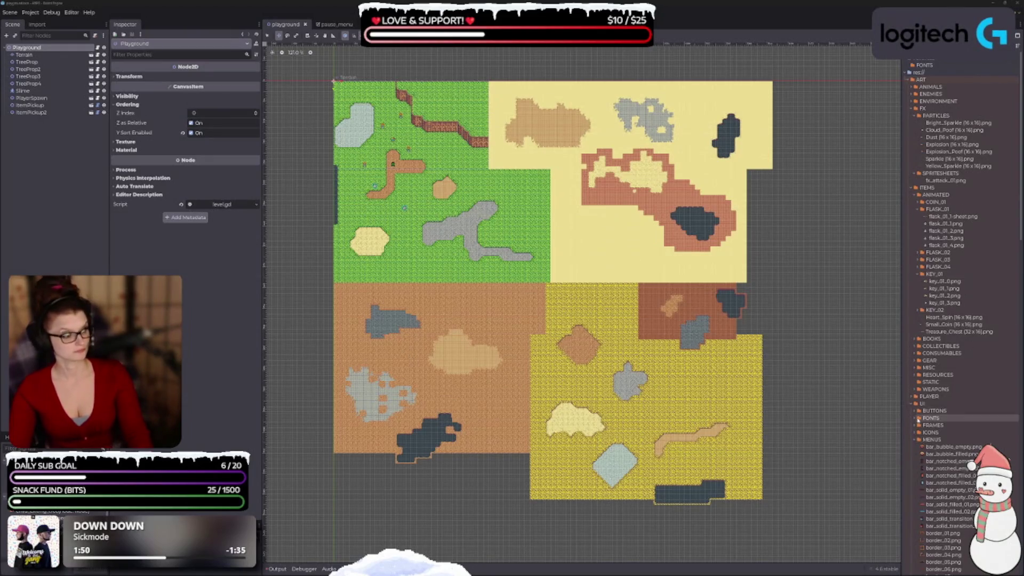
Scroll the FileSystem dock down toward the UI MENUS folder.
{"action": "scroll", "coordinate": [939, 364], "scroll_direction": "down", "scroll_amount": 5}
Select interfacePack_16x_packed.png in UI/MENUS and open it in Aseprite.
{"action": "scroll", "coordinate": [939, 448], "scroll_direction": "down", "scroll_amount": 4}
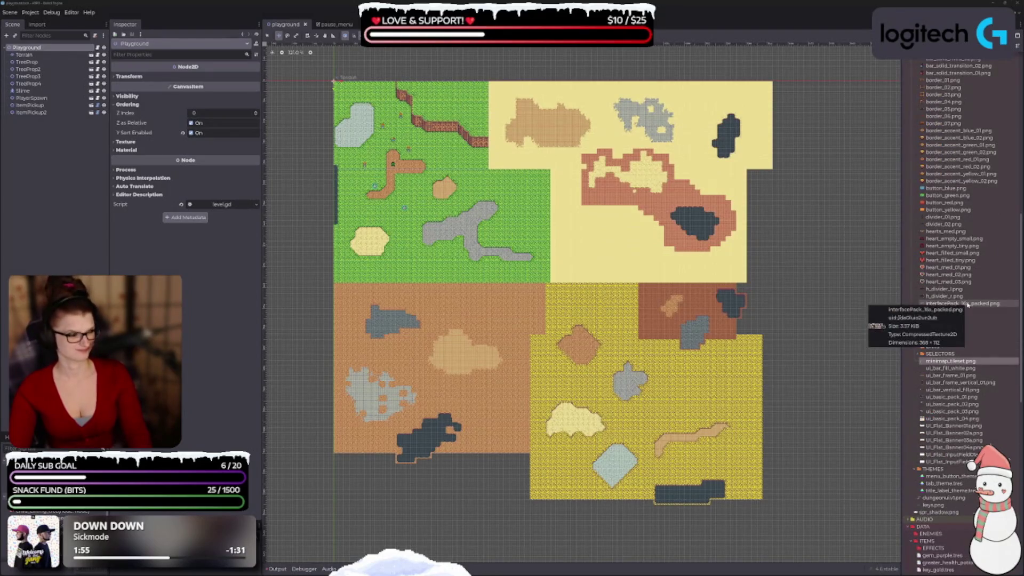
{"action": "left_click", "coordinate": [969, 304]}
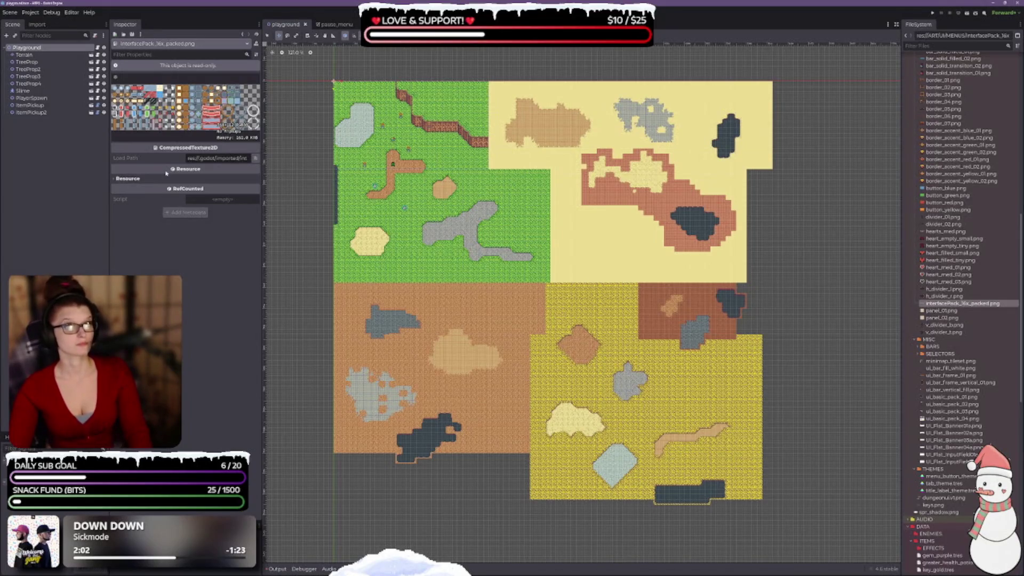
{"action": "left_click", "coordinate": [944, 297]}
{"action": "left_click", "coordinate": [947, 303]}
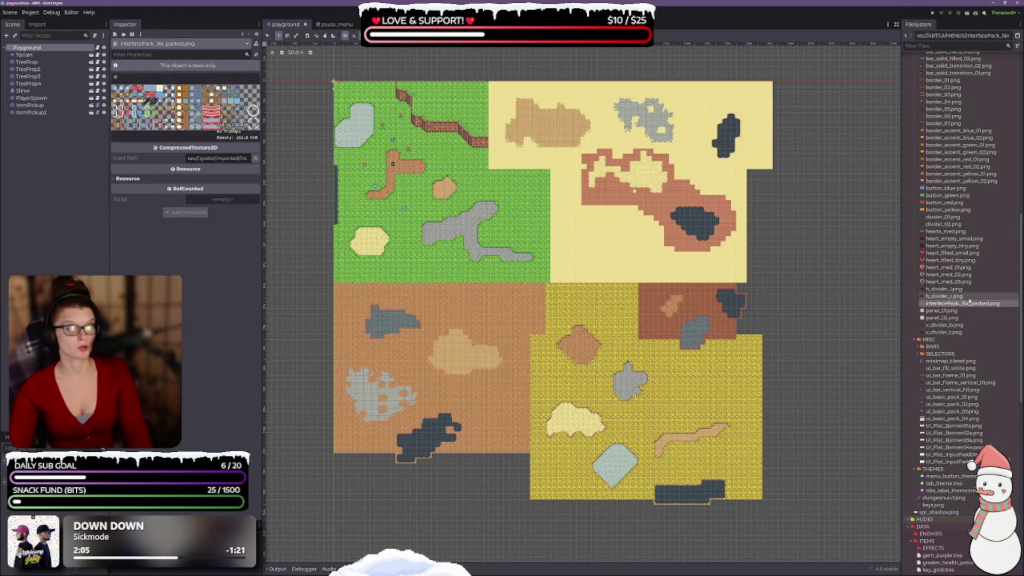
{"action": "right_click", "coordinate": [959, 308]}
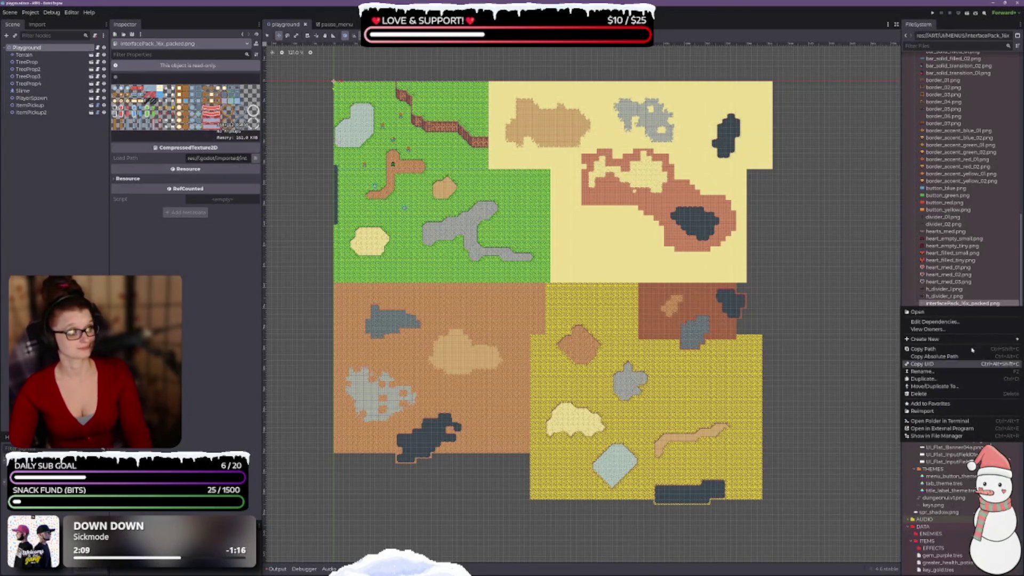
{"action": "left_click", "coordinate": [962, 437]}
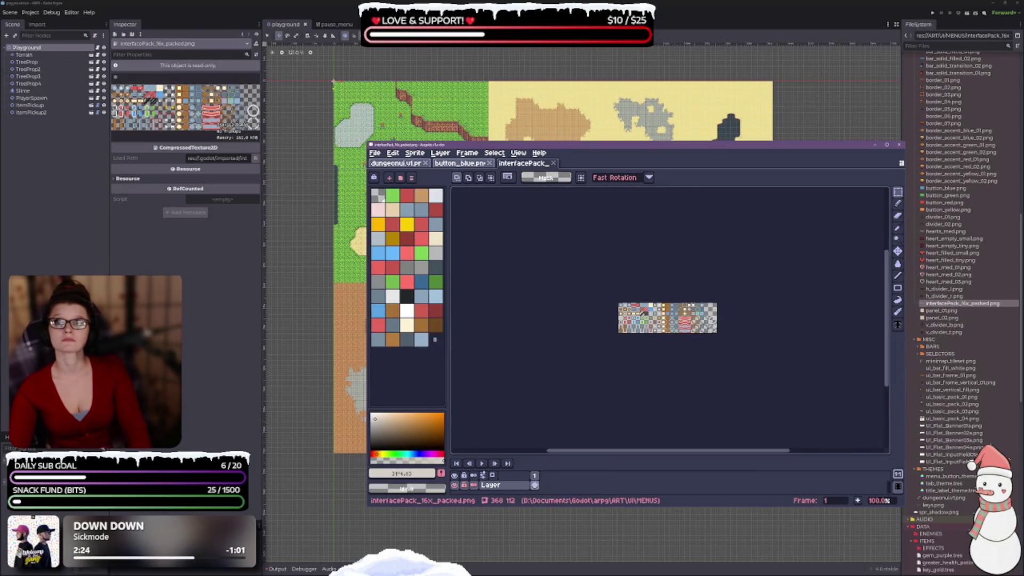
Zoom the interfacePack sheet to 600%, widen and reposition the Aseprite window, then show the pause_menu scene.
{"action": "scroll", "coordinate": [619, 332], "scroll_direction": "up", "scroll_amount": 2}
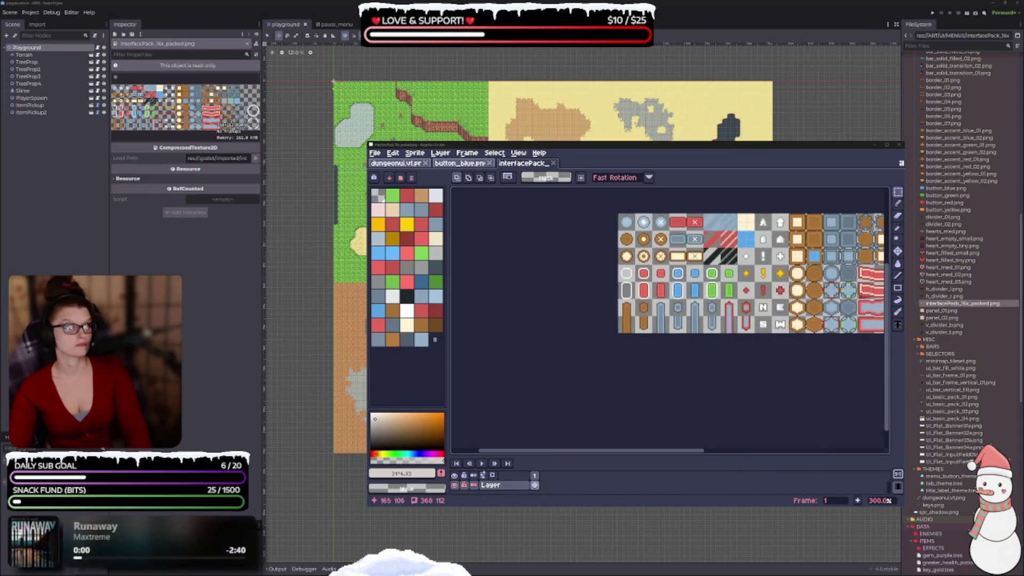
{"action": "left_click_drag", "start_coordinate": [370, 238], "coordinate": [143, 238]}
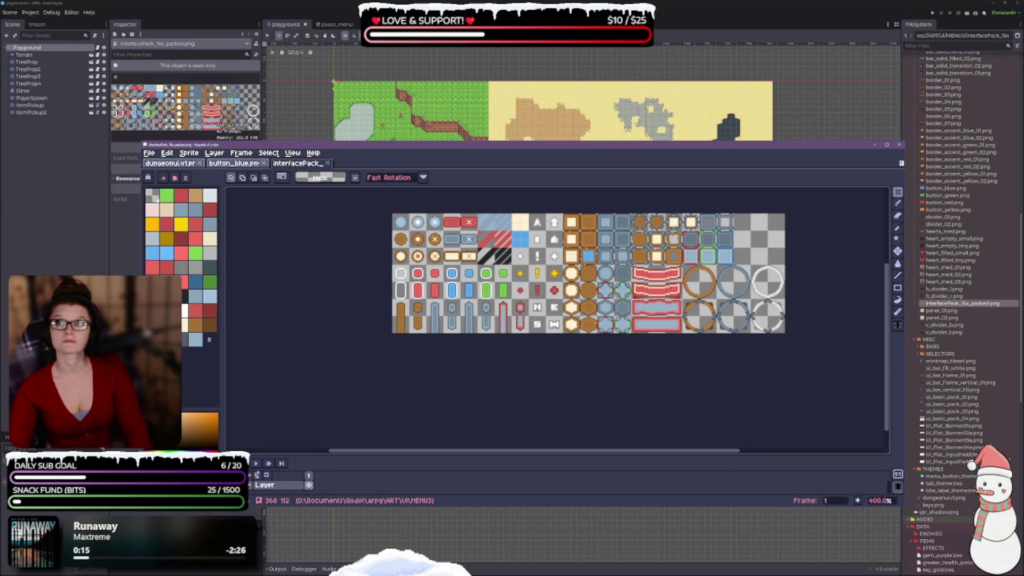
{"action": "scroll", "coordinate": [524, 275], "scroll_direction": "up", "scroll_amount": 2}
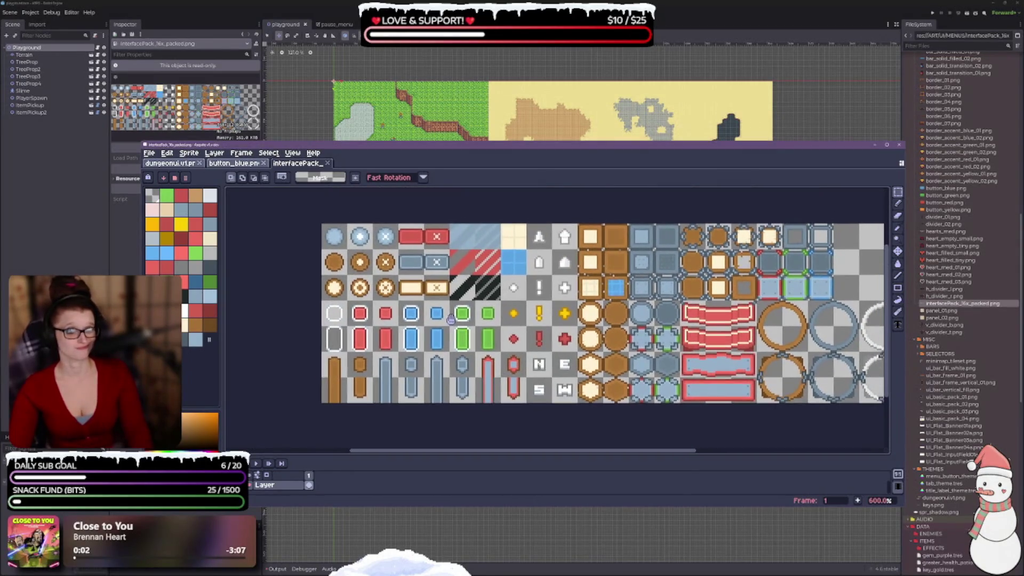
{"action": "mouse_move", "coordinate": [518, 146]}
{"action": "left_mouse_down"}
{"action": "mouse_move", "coordinate": [529, 169]}
{"action": "mouse_move", "coordinate": [586, 177]}
{"action": "left_mouse_up"}
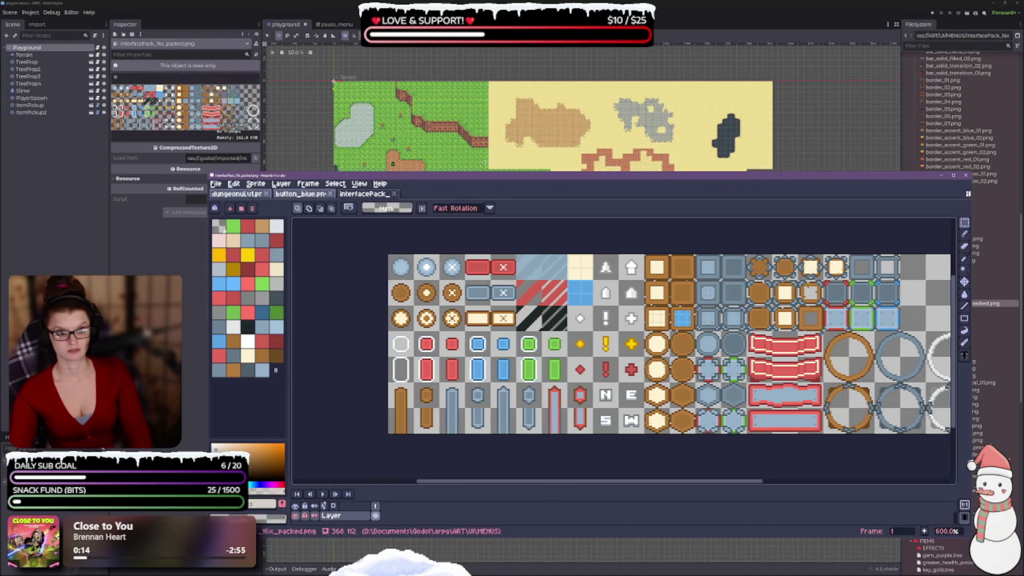
{"action": "left_click_drag", "start_coordinate": [476, 178], "coordinate": [477, 167]}
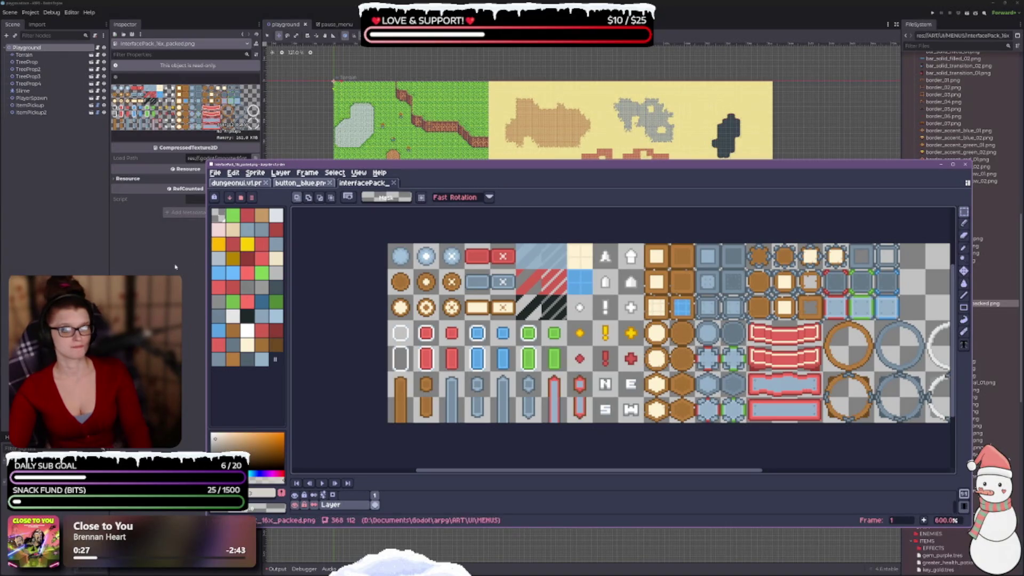
{"action": "left_click", "coordinate": [333, 25]}
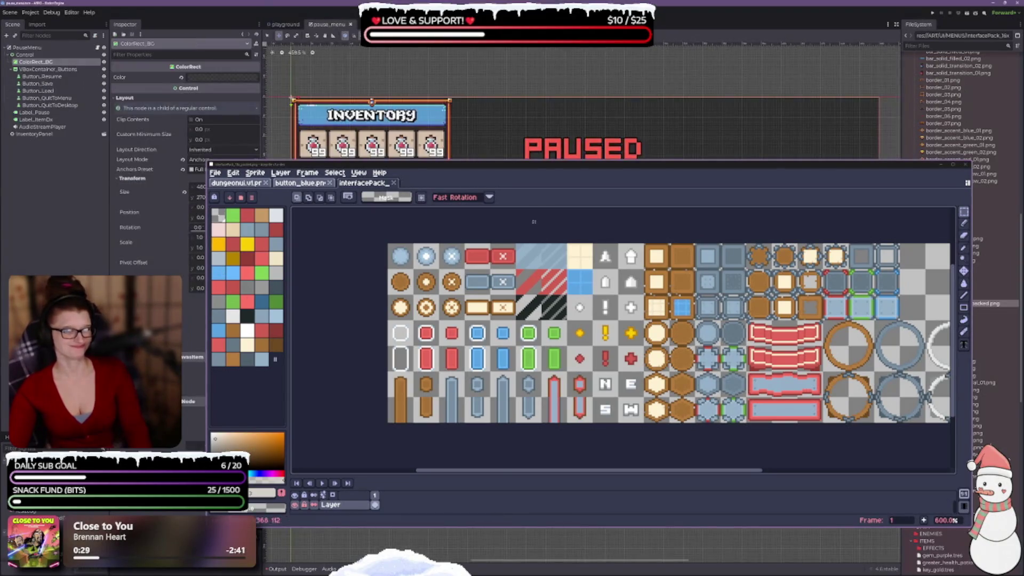
Place the Aseprite window beside the InventoryPanel scene, panned to show the description box.
{"action": "left_click", "coordinate": [359, 25]}
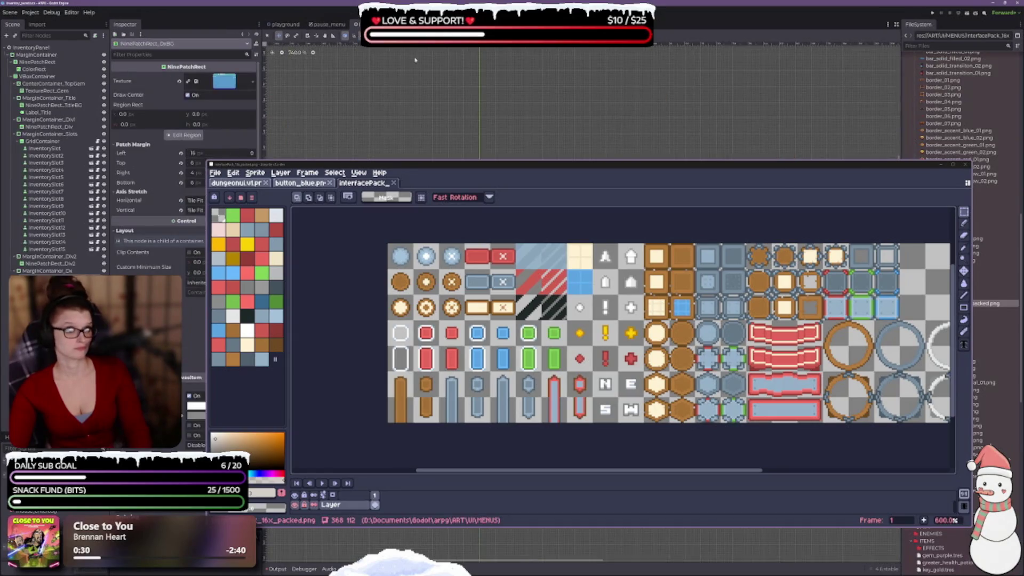
{"action": "mouse_move", "coordinate": [510, 168]}
{"action": "left_mouse_down"}
{"action": "mouse_move", "coordinate": [538, 436]}
{"action": "mouse_move", "coordinate": [585, 363]}
{"action": "left_mouse_up"}
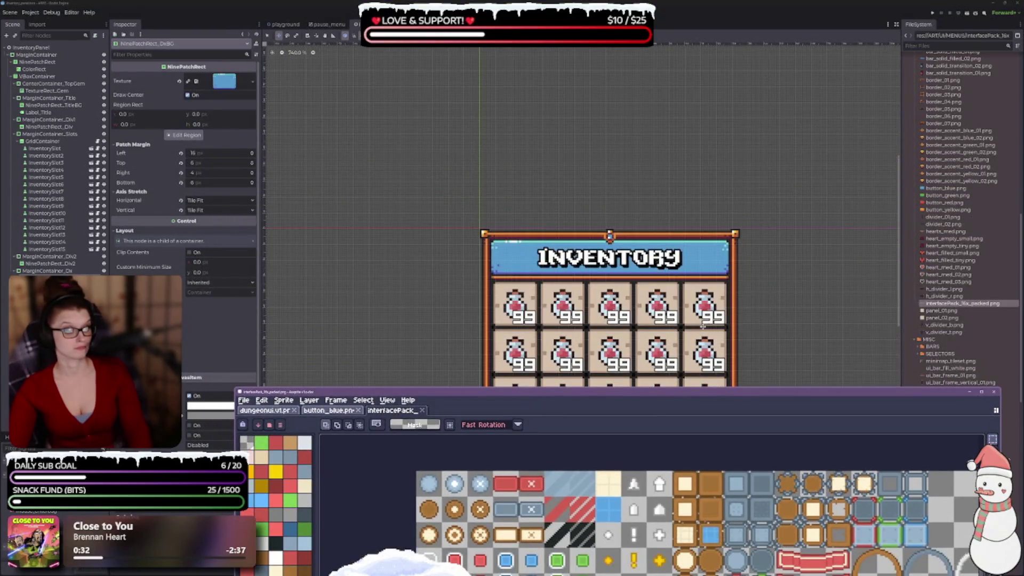
{"action": "left_click_drag", "start_coordinate": [703, 327], "coordinate": [633, 154]}
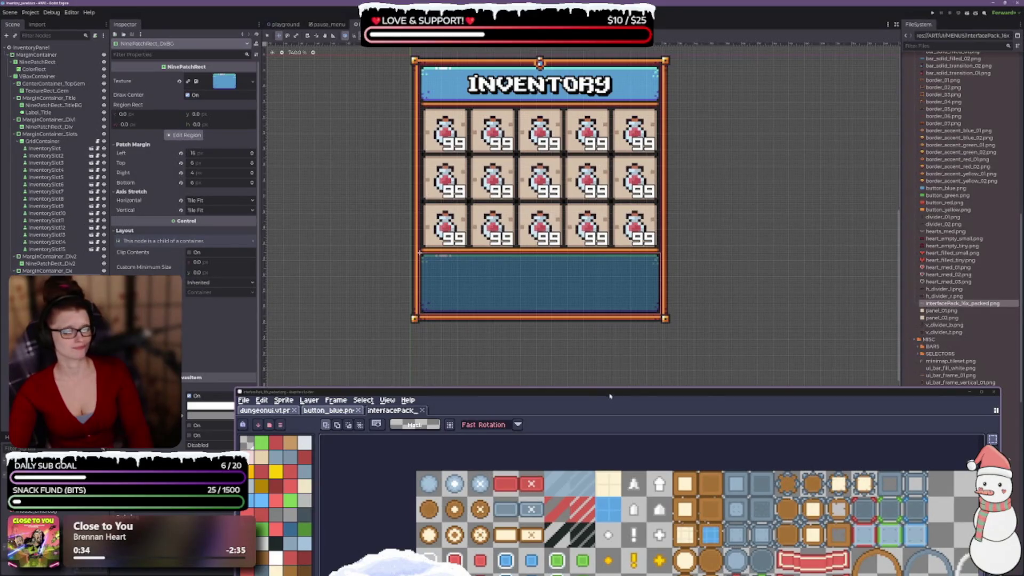
{"action": "mouse_move", "coordinate": [610, 396]}
{"action": "left_mouse_down"}
{"action": "mouse_move", "coordinate": [601, 182]}
{"action": "mouse_move", "coordinate": [608, 201]}
{"action": "left_mouse_up"}
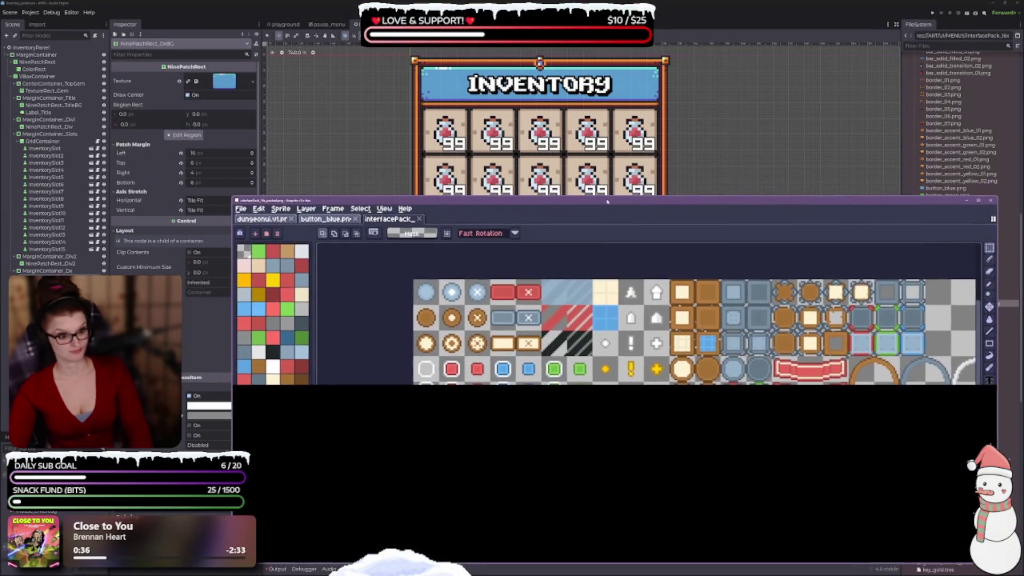
{"action": "left_click_drag", "start_coordinate": [721, 222], "coordinate": [699, 67]}
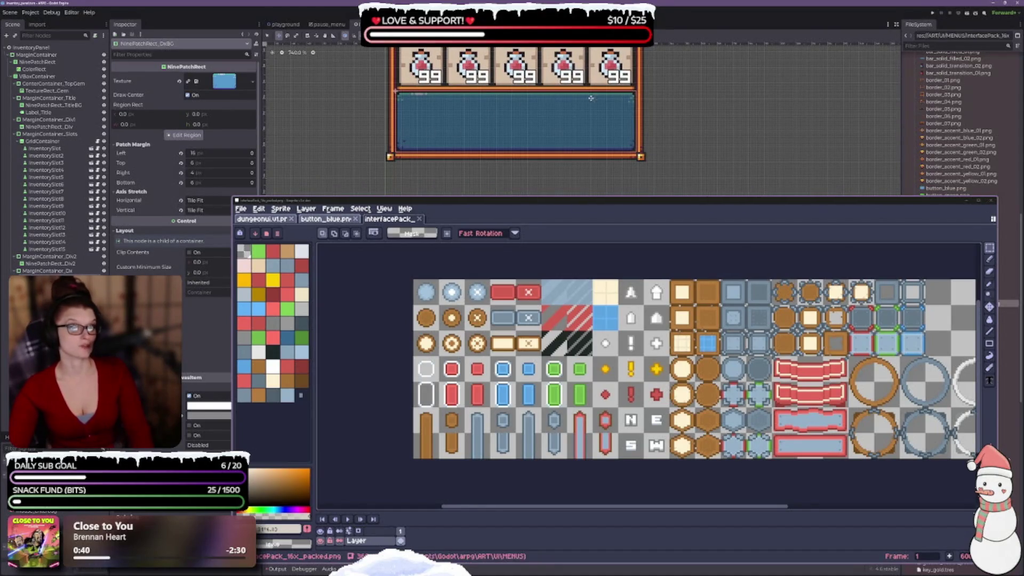
{"action": "left_click_drag", "start_coordinate": [518, 216], "coordinate": [518, 189]}
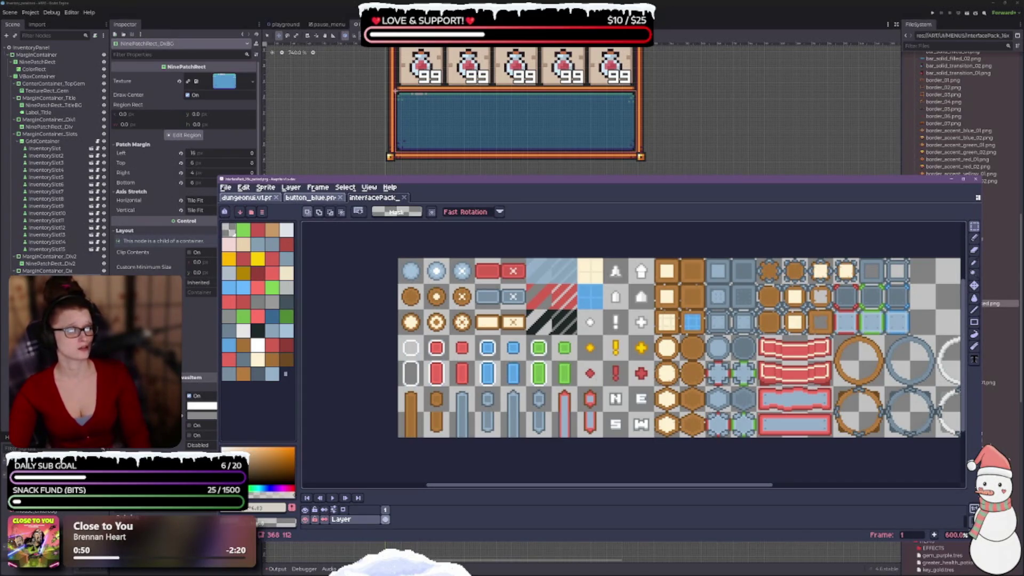
Zoom and scroll the Aseprite sprite sheet to inspect its UI tiles.
{"action": "scroll", "coordinate": [539, 304], "scroll_direction": "up", "scroll_amount": 1}
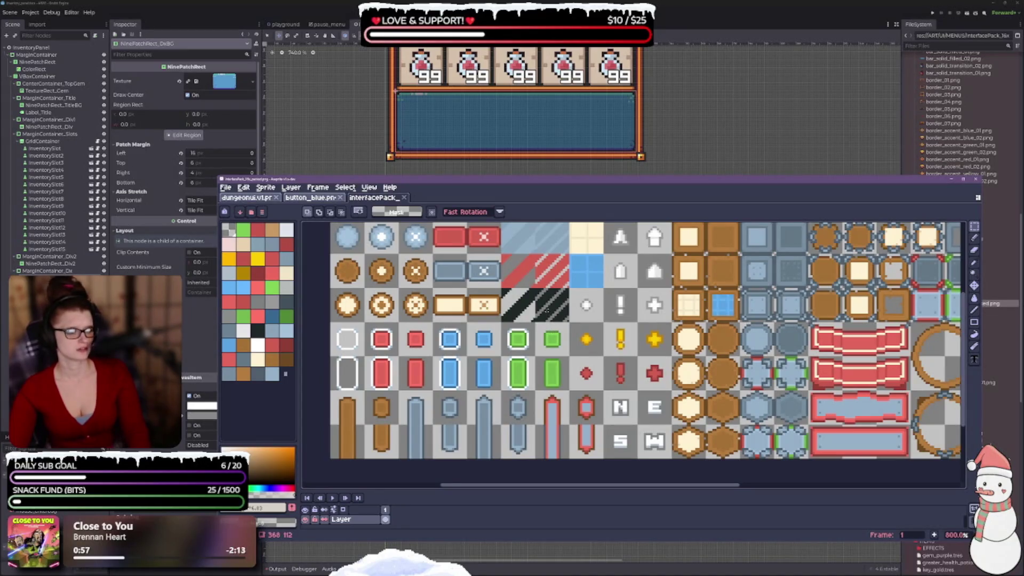
{"action": "scroll", "coordinate": [632, 342], "scroll_direction": "right", "scroll_amount": 2}
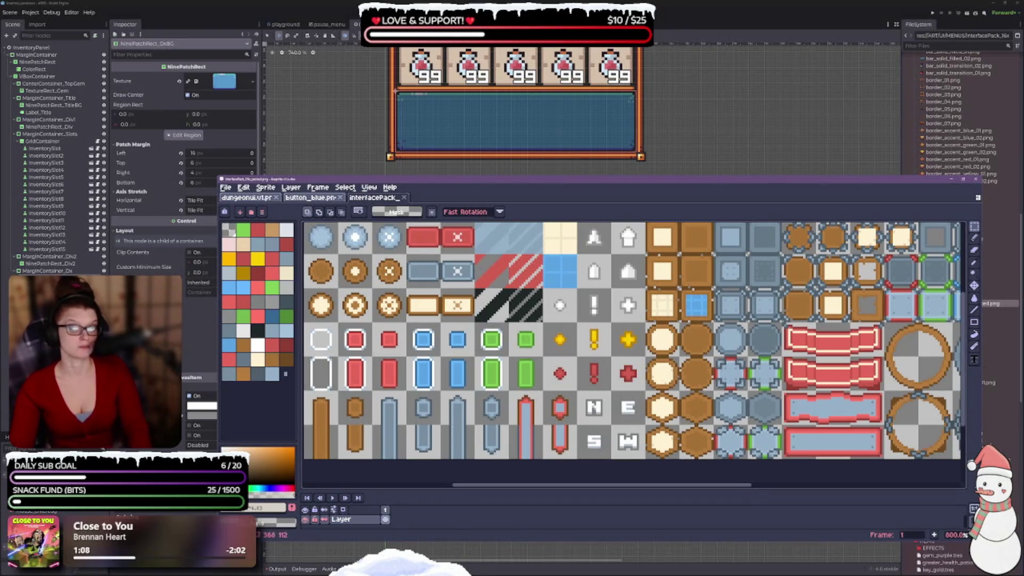
{"action": "scroll", "coordinate": [517, 419], "scroll_direction": "down", "scroll_amount": 2}
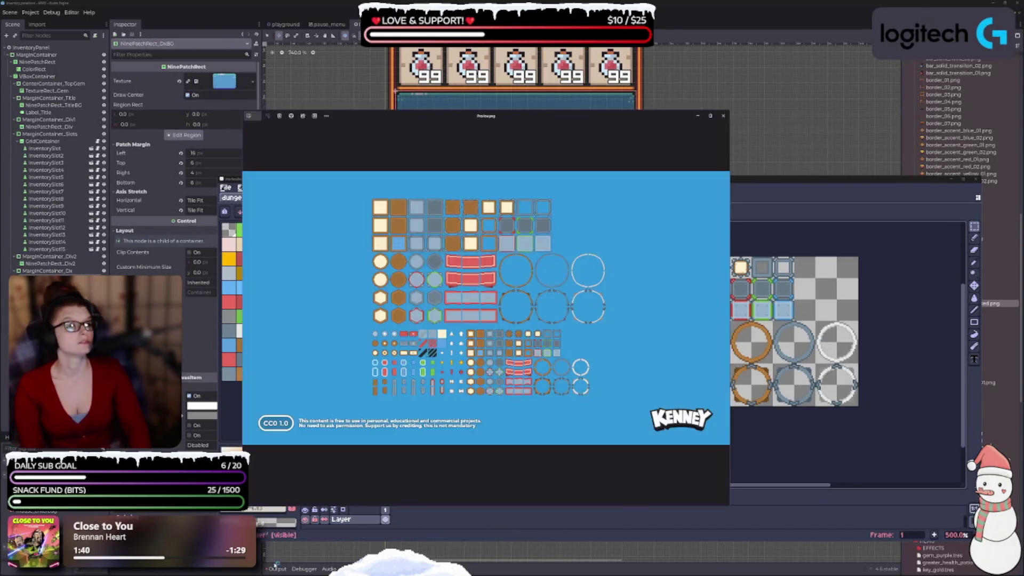
Close the Kenney preview and the interfacePack sheet, then minimize Aseprite to return to Godot.
{"action": "scroll", "coordinate": [454, 367], "scroll_direction": "up", "scroll_amount": 5}
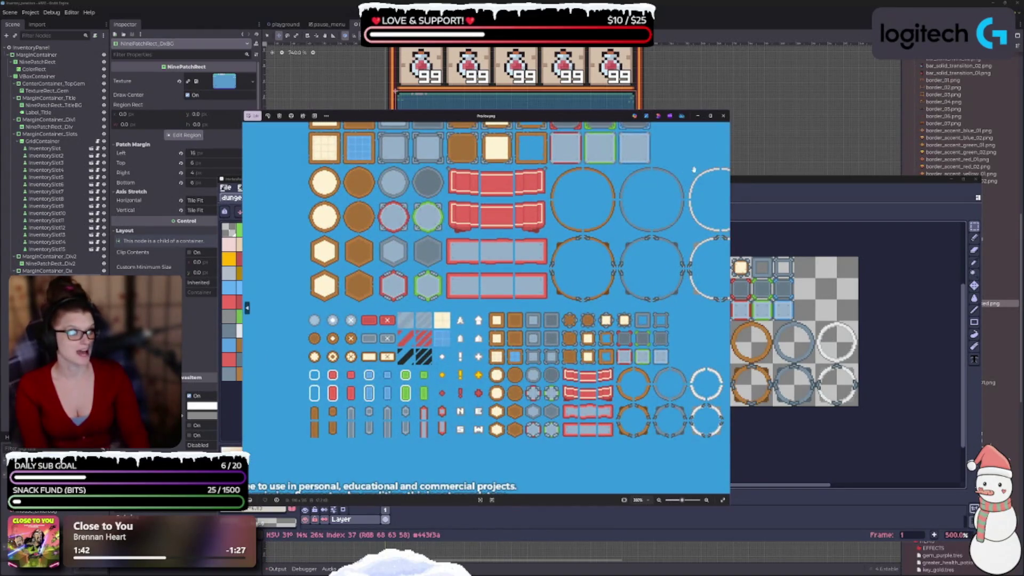
{"action": "left_click", "coordinate": [723, 115]}
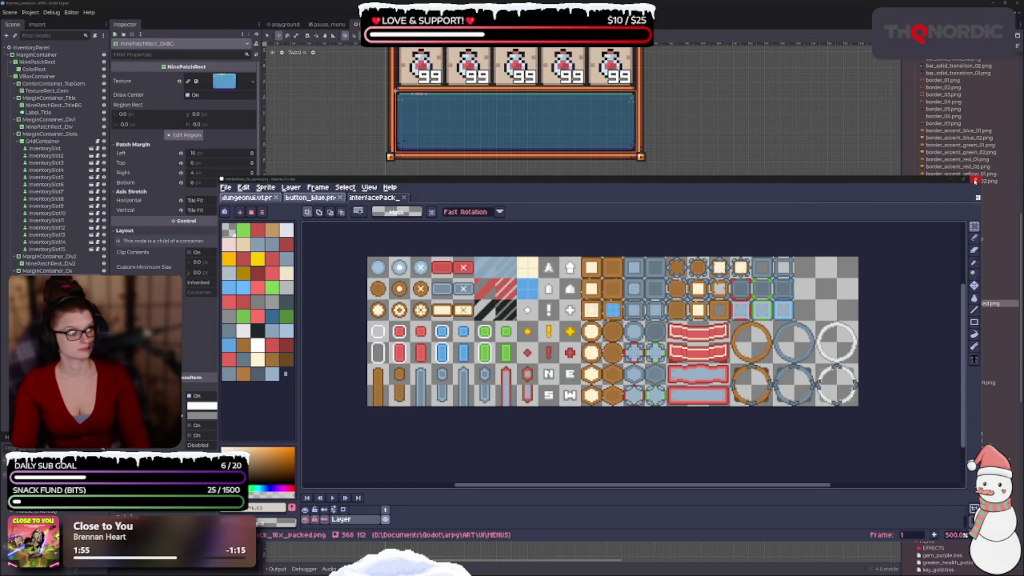
{"action": "left_click", "coordinate": [405, 199]}
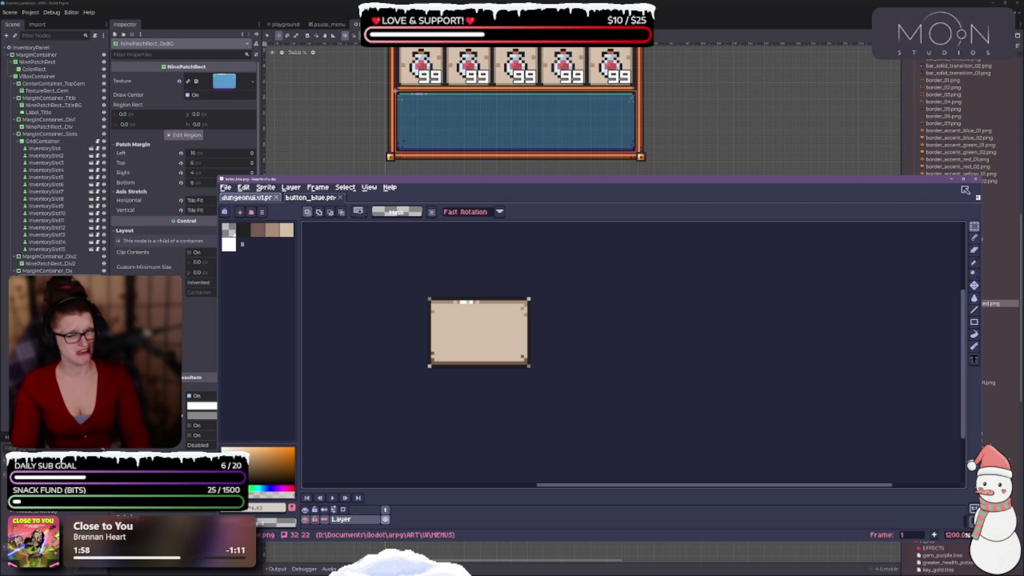
{"action": "left_click", "coordinate": [950, 180]}
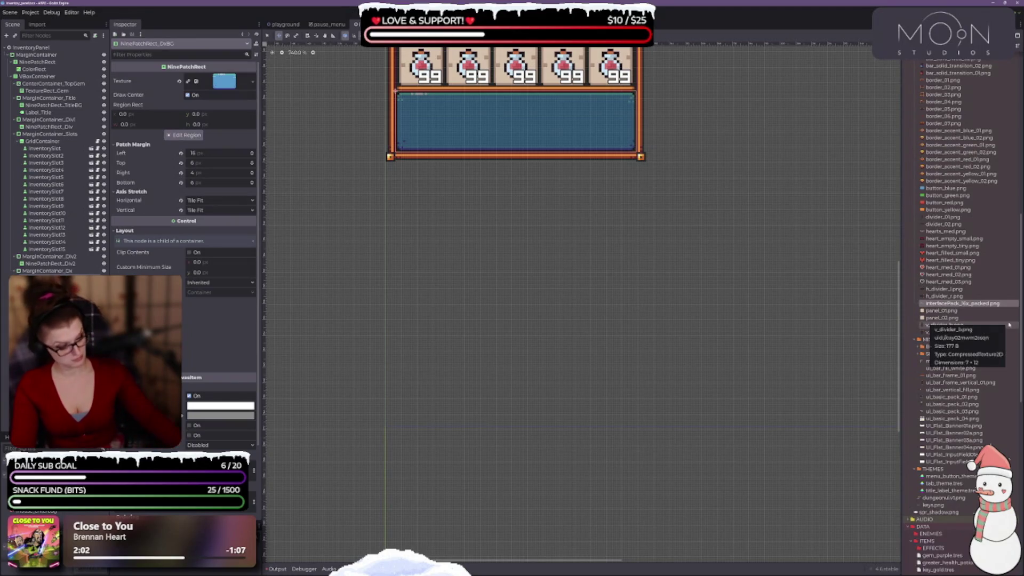
Delete interfacePack_16x_packed.png from the project files.
{"action": "key", "text": "Delete"}
{"action": "key", "text": "Return"}
{"action": "scroll", "coordinate": [1003, 310], "scroll_direction": "up", "scroll_amount": 8}
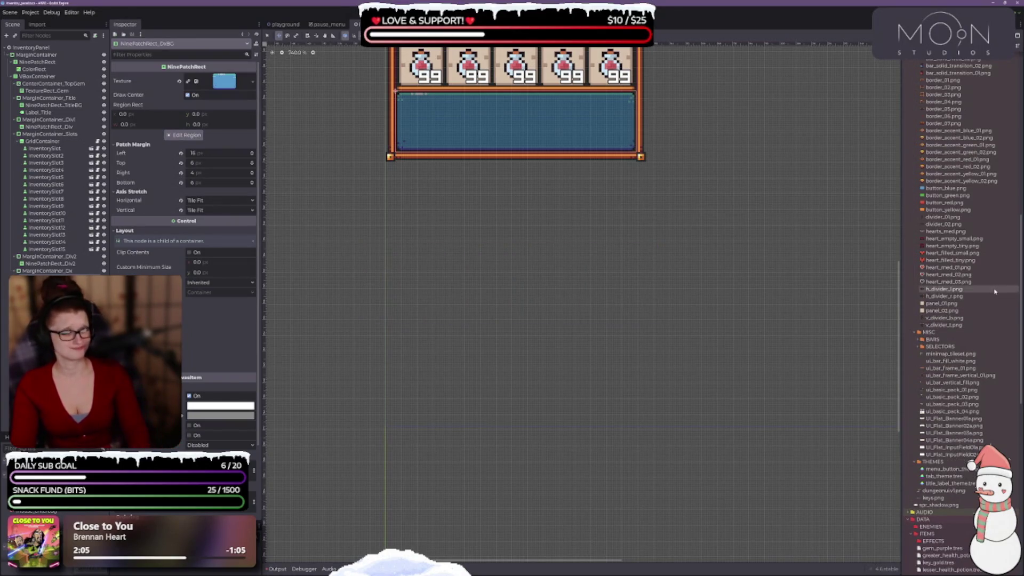
Collapse the MENUS folder and bring up the MISC folder's context menu.
{"action": "key", "text": "Left"}
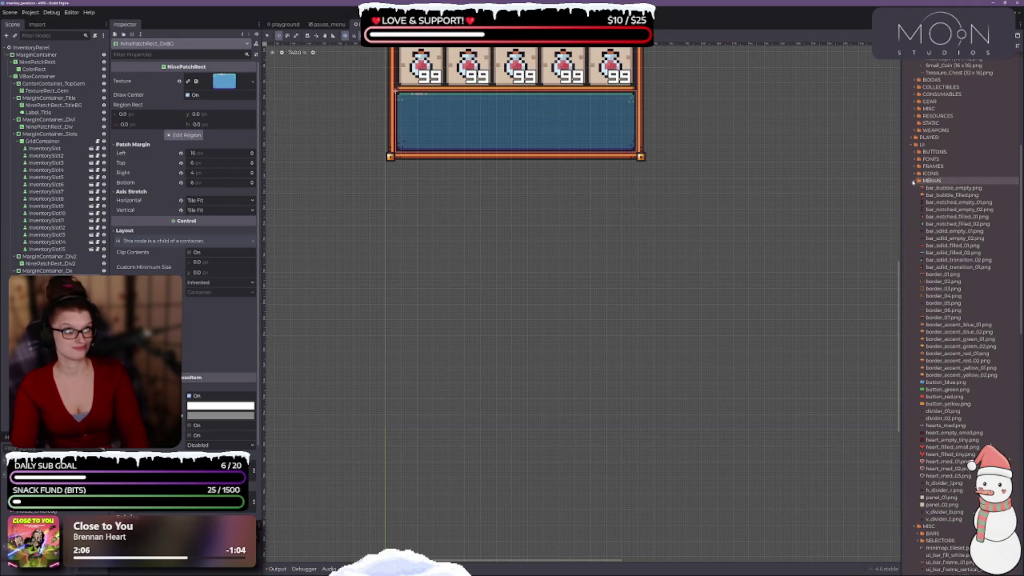
{"action": "key", "text": "Left"}
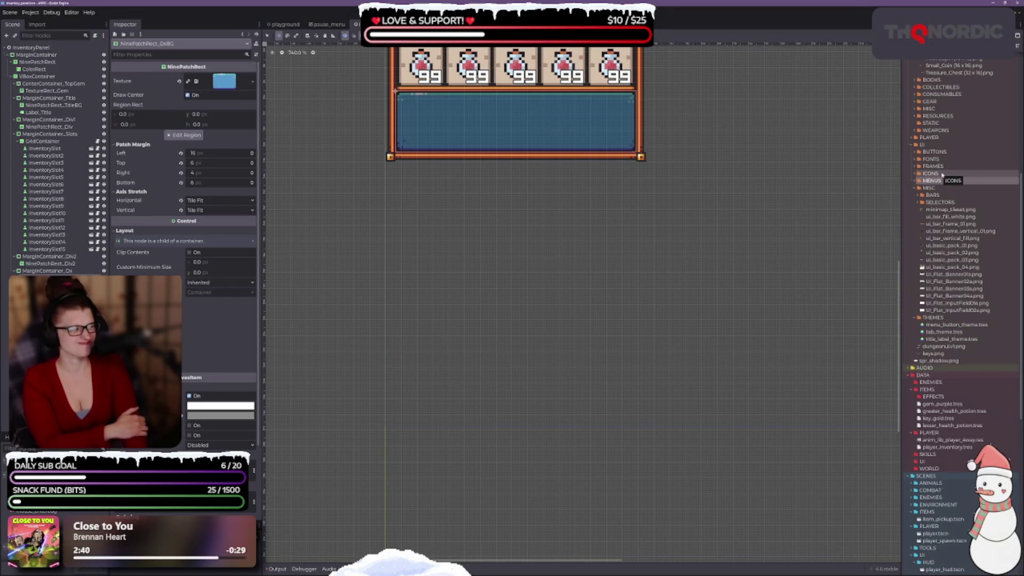
{"action": "right_click", "coordinate": [937, 187]}
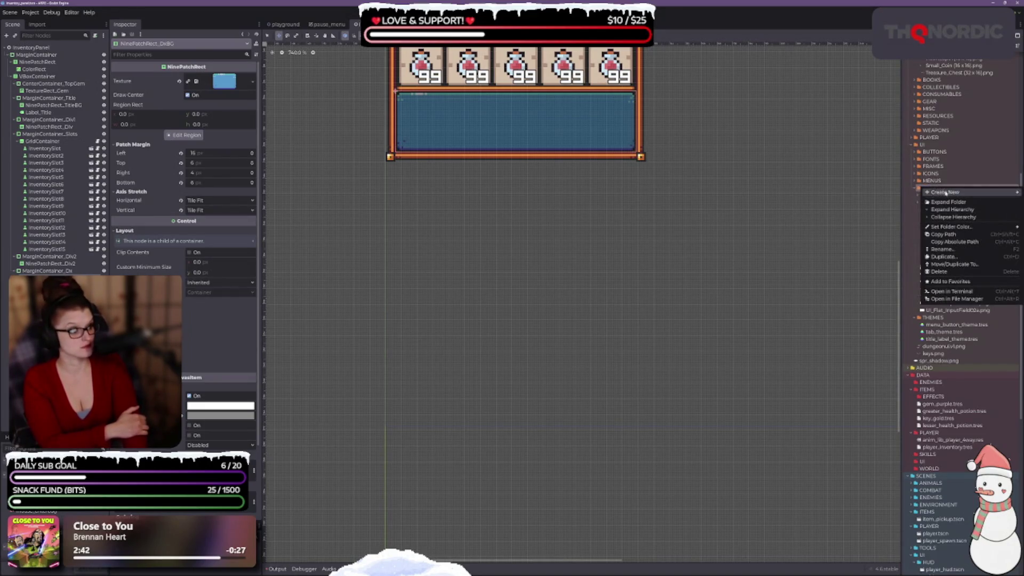
Create a UI_SET folder inside MISC and expand it to list tile_0000.png onward.
{"action": "mouse_move", "coordinate": [944, 193]}
{"action": "left_click", "coordinate": [893, 192]}
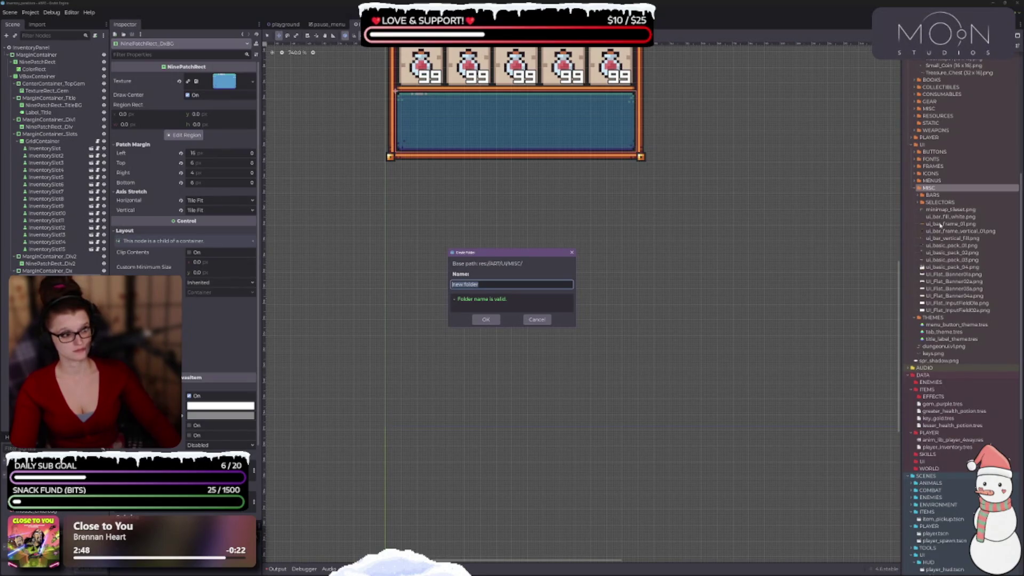
{"action": "type", "text": "UI_SET"}
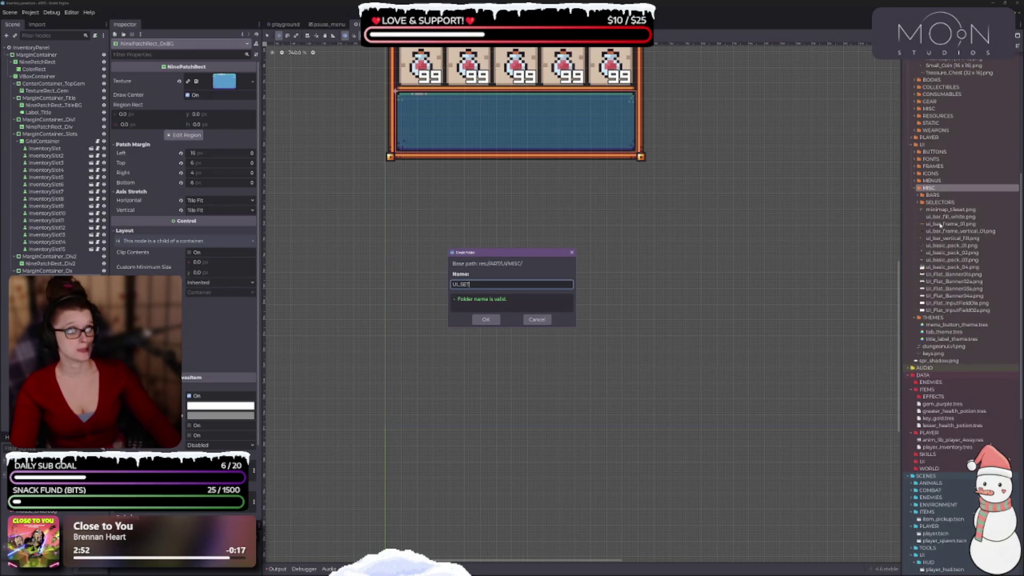
{"action": "key", "text": "Return"}
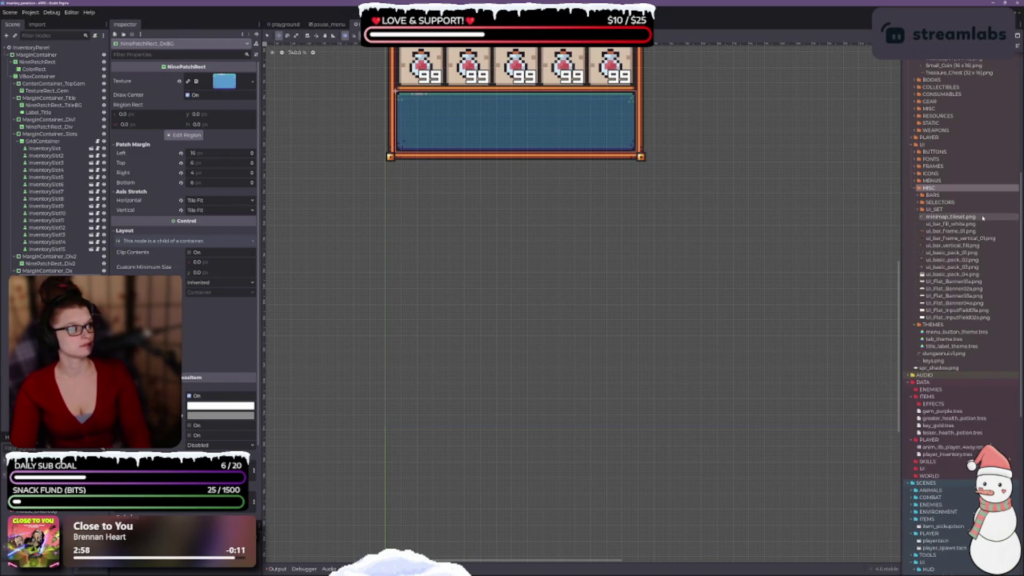
{"action": "left_click", "coordinate": [919, 209]}
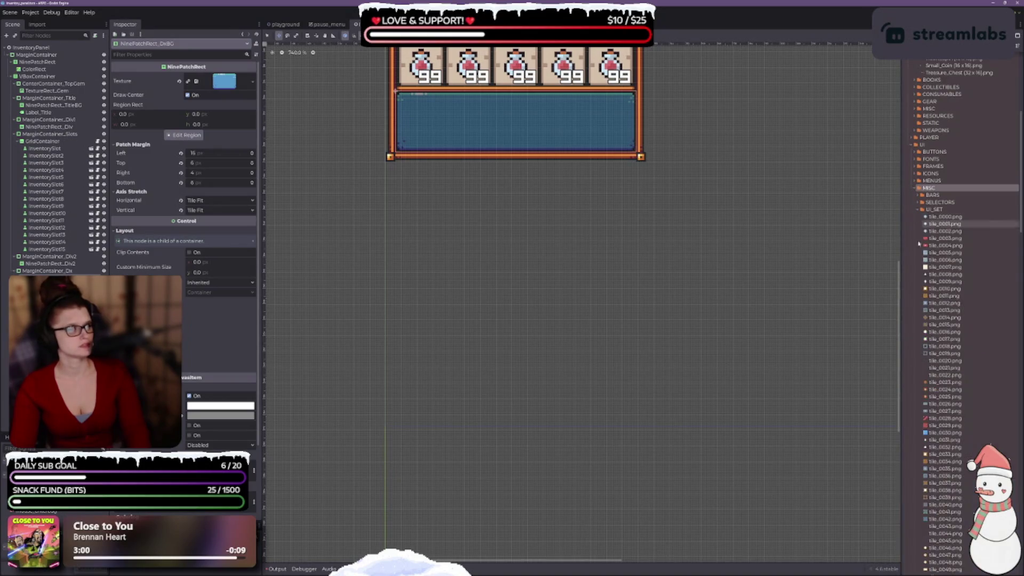
Widen the FileSystem panel, scroll the UI_SET list and select tile_0000.png.
{"action": "scroll", "coordinate": [961, 373], "scroll_direction": "down", "scroll_amount": 10}
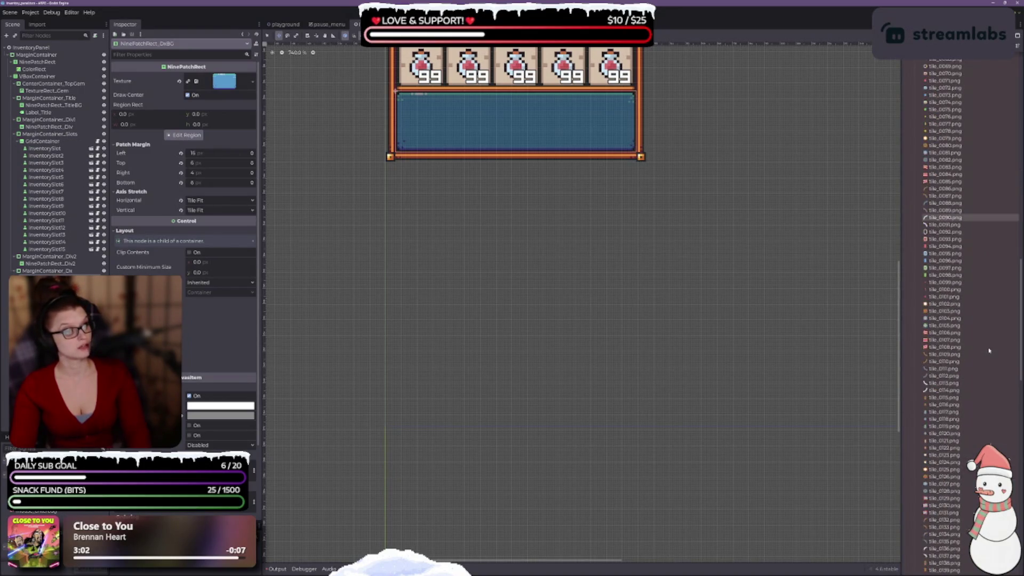
{"action": "scroll", "coordinate": [989, 350], "scroll_direction": "down", "scroll_amount": 4}
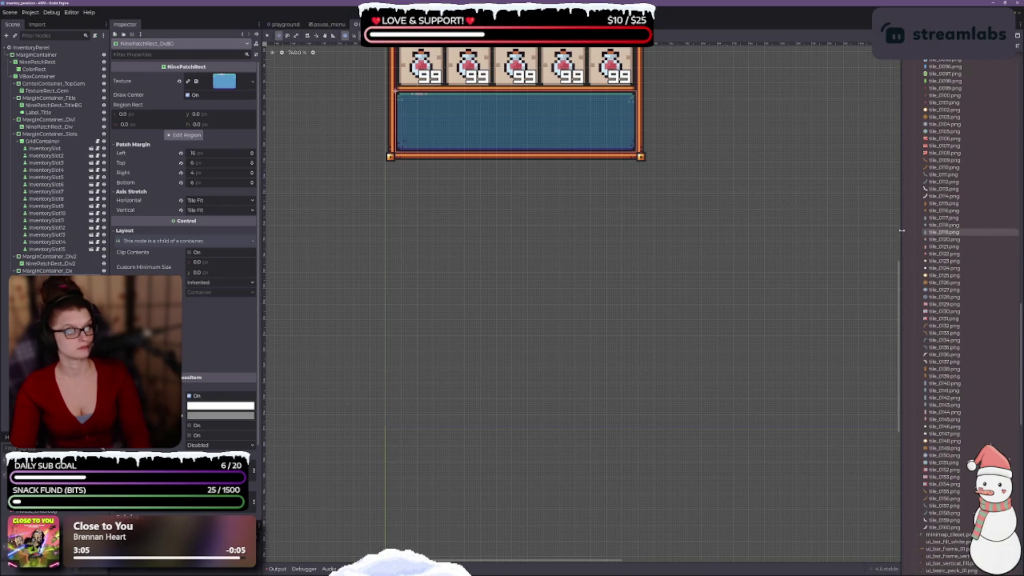
{"action": "left_click_drag", "start_coordinate": [902, 231], "coordinate": [623, 230]}
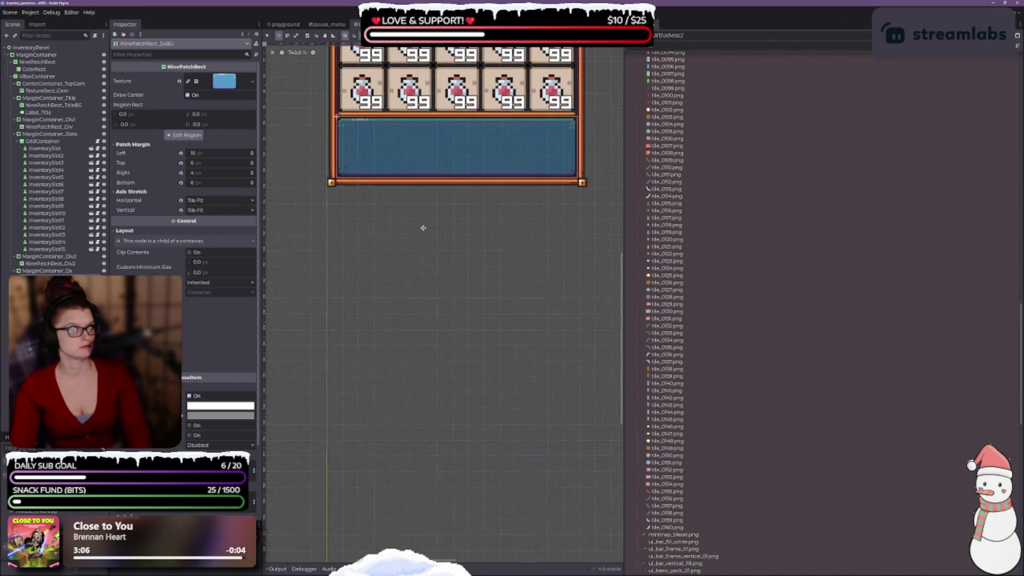
{"action": "scroll", "coordinate": [800, 299], "scroll_direction": "up", "scroll_amount": 15}
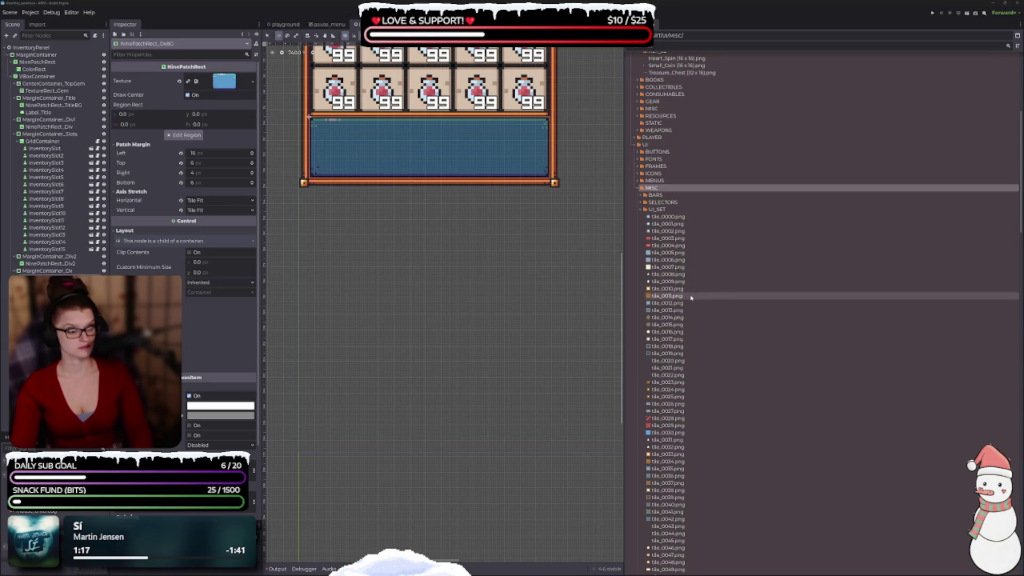
{"action": "left_click", "coordinate": [683, 218]}
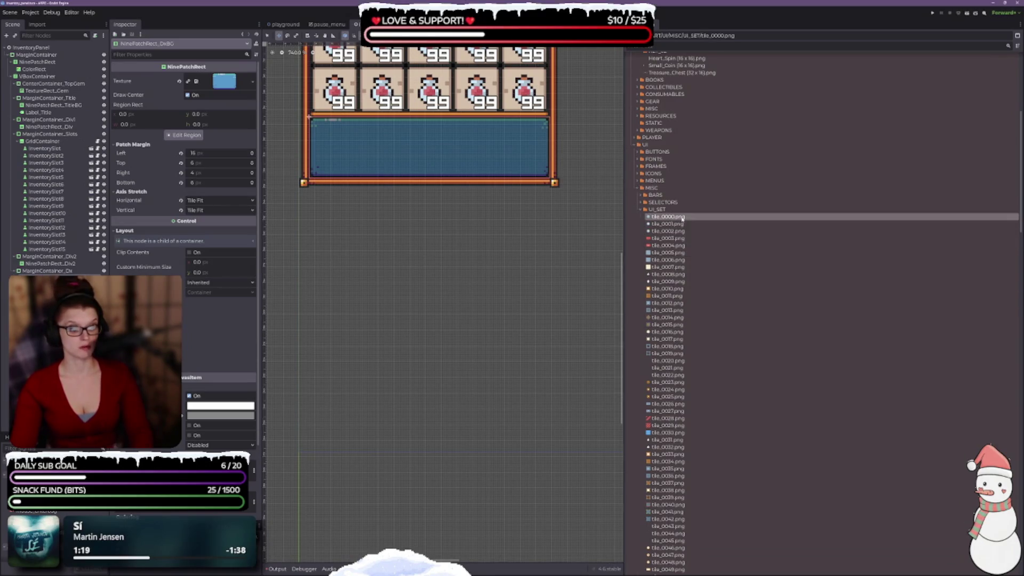
Scroll through the UI_SET tiles past tile_0080.png and select tile_0056.png.
{"action": "scroll", "coordinate": [697, 357], "scroll_direction": "down", "scroll_amount": 10}
{"action": "scroll", "coordinate": [703, 368], "scroll_direction": "down", "scroll_amount": 10}
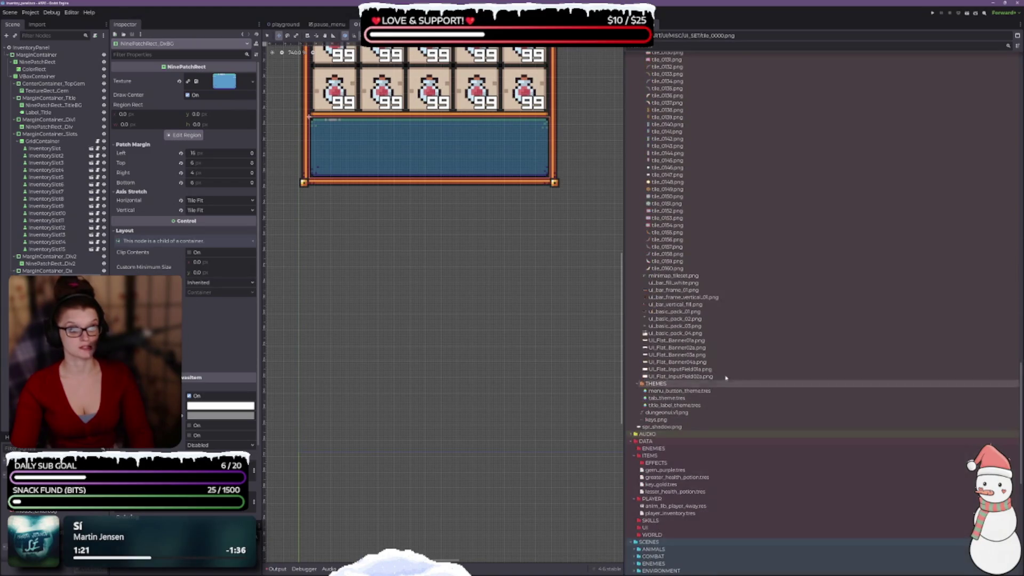
{"action": "scroll", "coordinate": [741, 444], "scroll_direction": "down", "scroll_amount": 3}
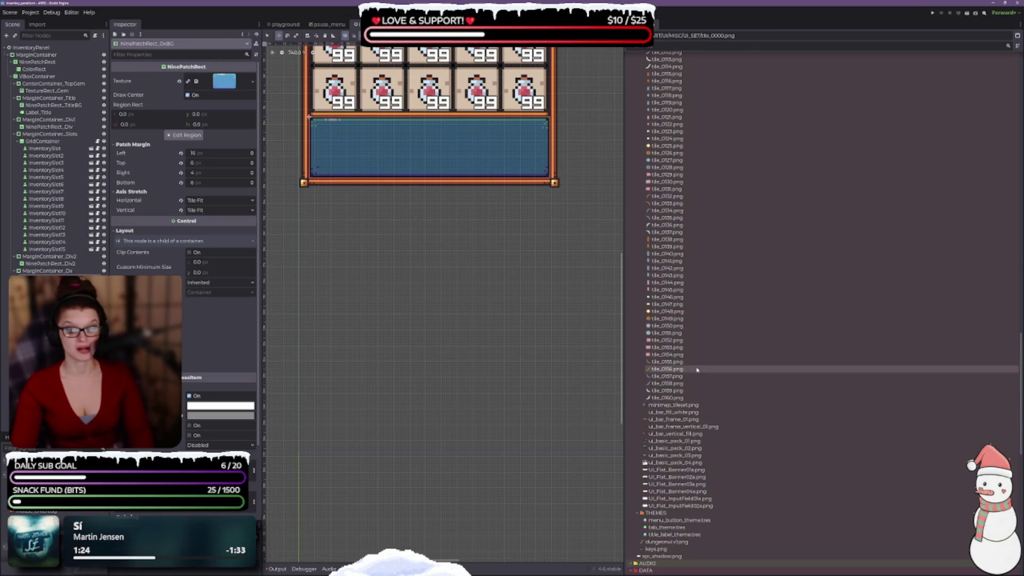
{"action": "mouse_move", "coordinate": [695, 379]}
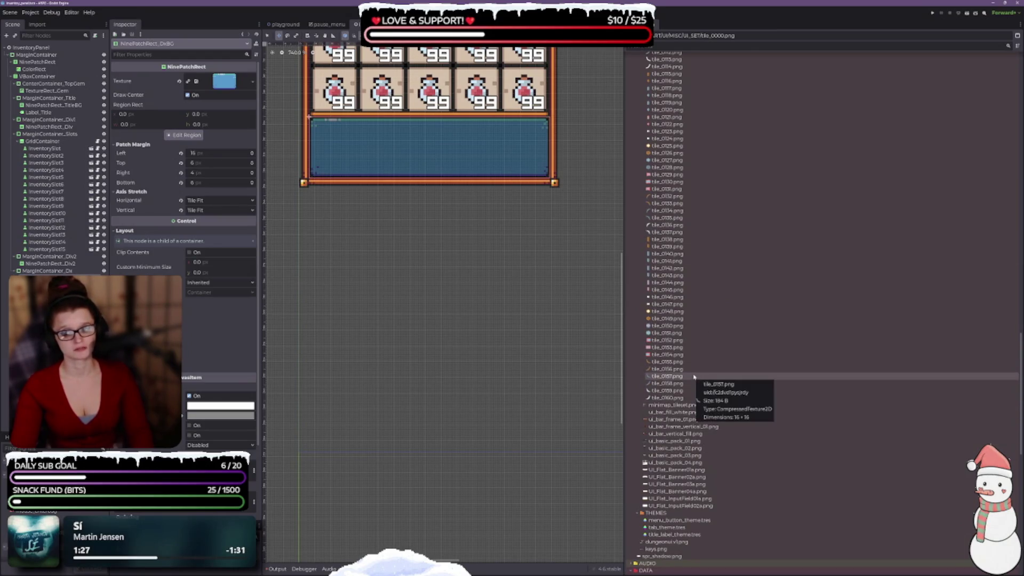
{"action": "scroll", "coordinate": [694, 373], "scroll_direction": "up", "scroll_amount": 2}
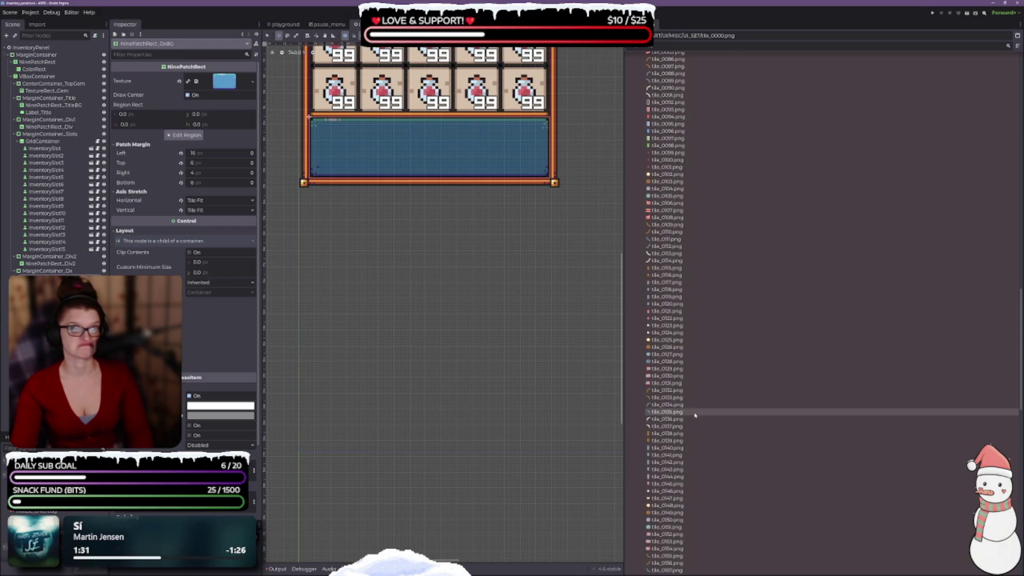
{"action": "scroll", "coordinate": [447, 227], "scroll_direction": "up", "scroll_amount": 1}
{"action": "scroll", "coordinate": [457, 256], "scroll_direction": "up", "scroll_amount": 3}
{"action": "scroll", "coordinate": [480, 354], "scroll_direction": "down", "scroll_amount": 1}
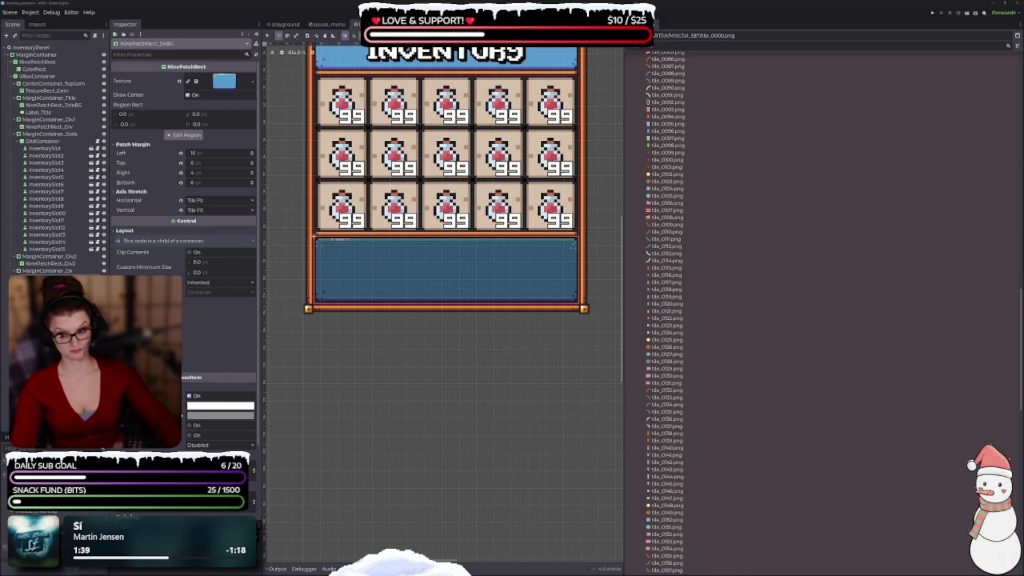
{"action": "scroll", "coordinate": [832, 309], "scroll_direction": "up", "scroll_amount": 5}
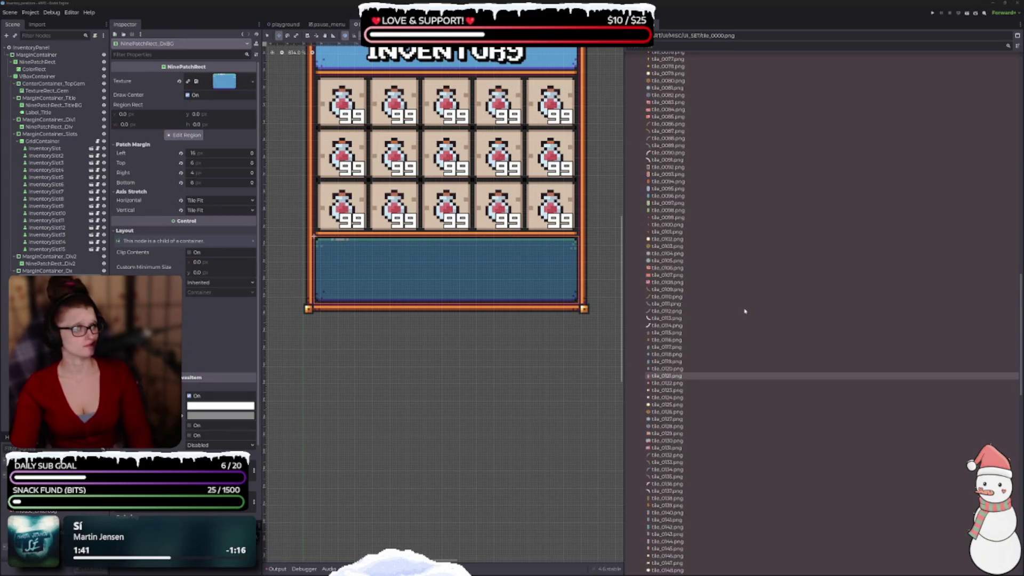
{"action": "scroll", "coordinate": [741, 298], "scroll_direction": "up", "scroll_amount": 10}
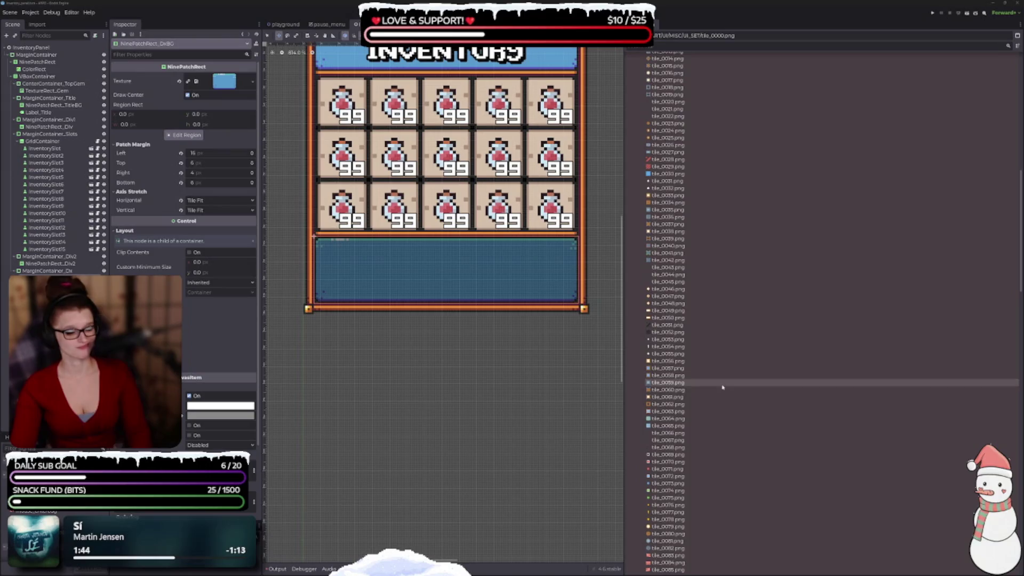
{"action": "left_click", "coordinate": [666, 361]}
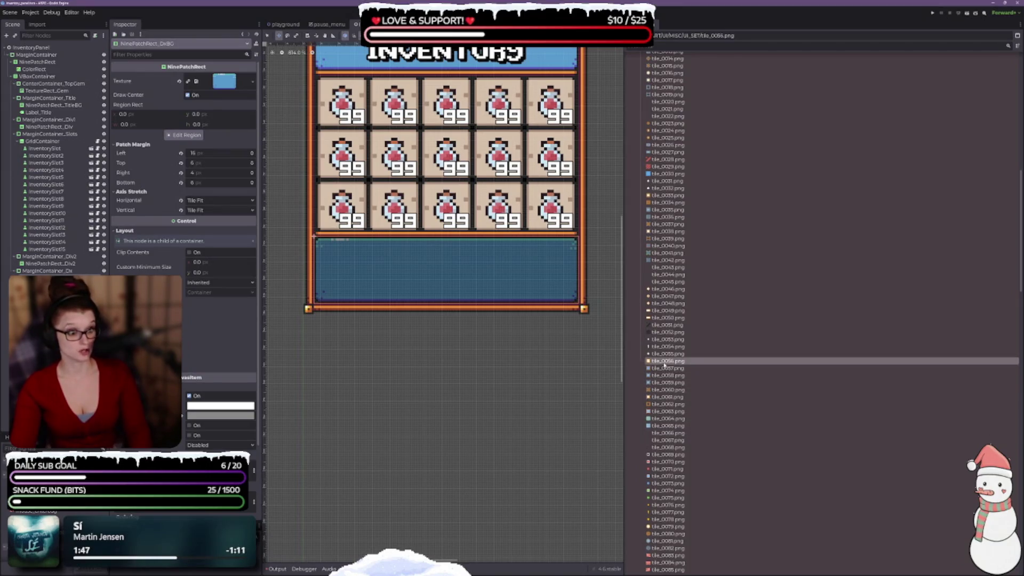
Assign tile_0056.png as the NinePatchRect texture and reset all four patch margins to 0.
{"action": "left_click_drag", "start_coordinate": [667, 365], "coordinate": [224, 81]}
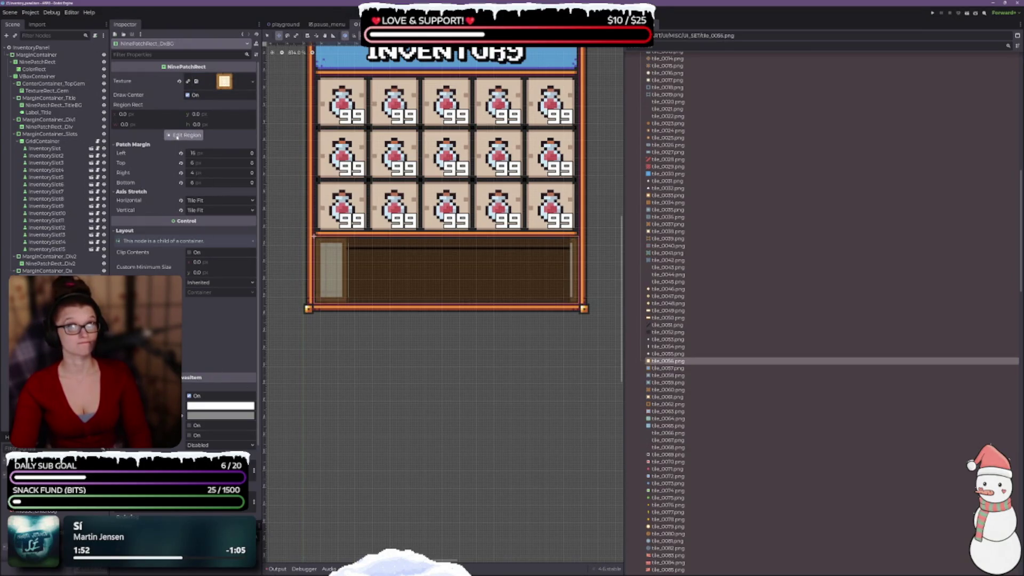
{"action": "left_click", "coordinate": [181, 182]}
{"action": "left_click", "coordinate": [181, 173]}
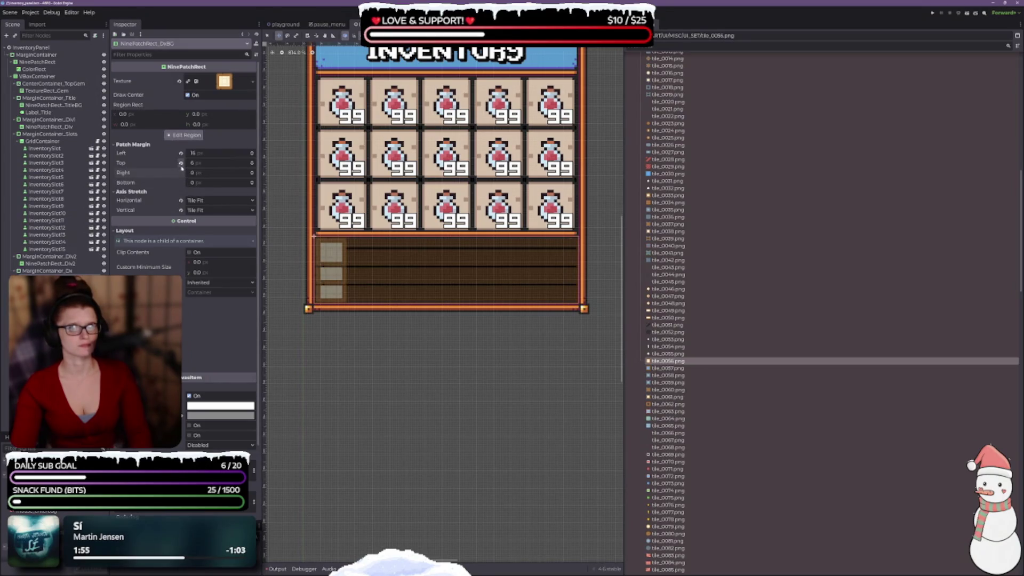
{"action": "left_click", "coordinate": [181, 163]}
{"action": "left_click", "coordinate": [181, 153]}
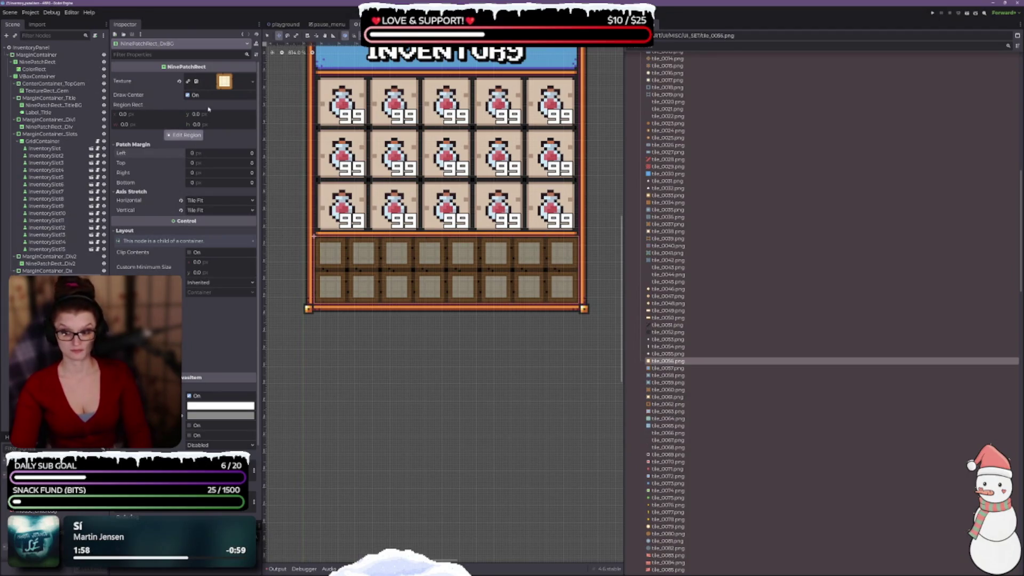
In the region editor set patch margins top 4, bottom 3, right 3, left 3, and save the scene.
{"action": "left_click", "coordinate": [183, 135]}
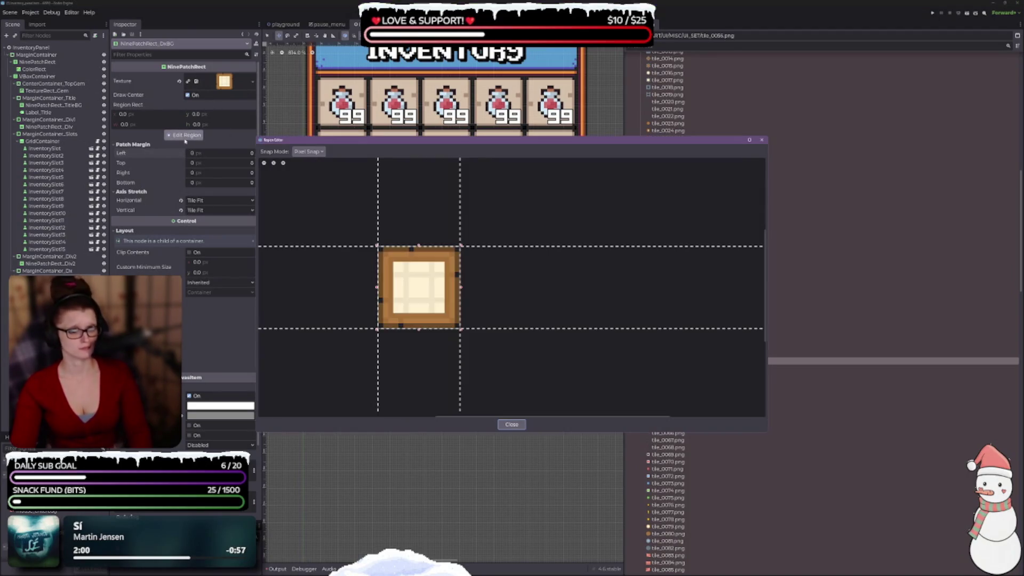
{"action": "left_click_drag", "start_coordinate": [483, 246], "coordinate": [487, 262]}
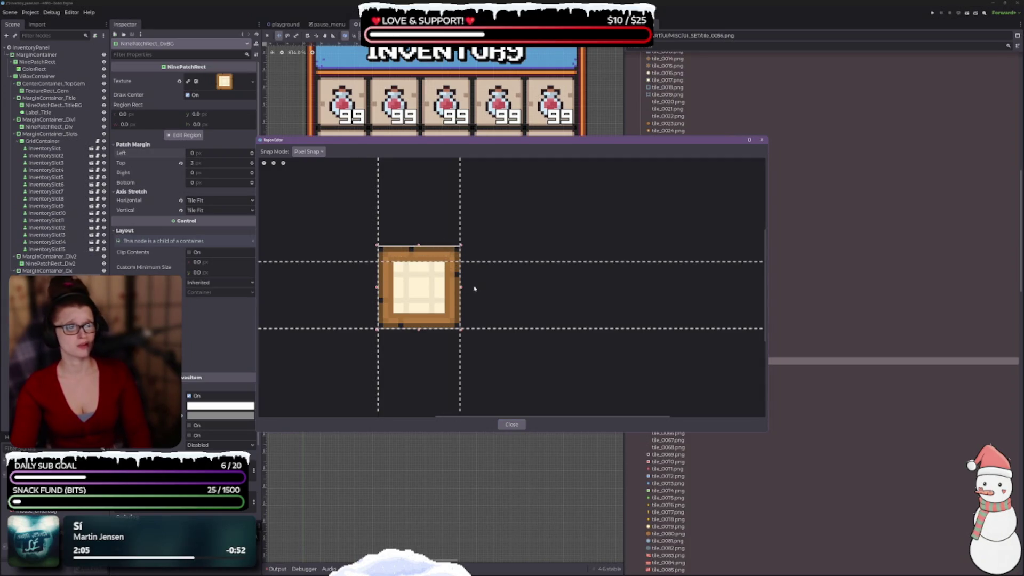
{"action": "left_click_drag", "start_coordinate": [484, 330], "coordinate": [480, 314]}
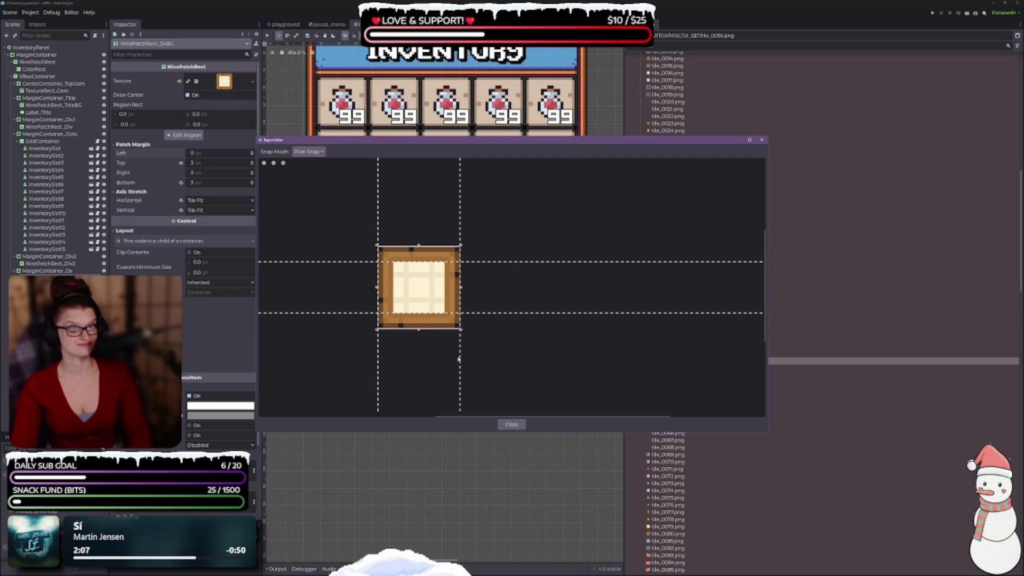
{"action": "left_click_drag", "start_coordinate": [459, 357], "coordinate": [446, 353]}
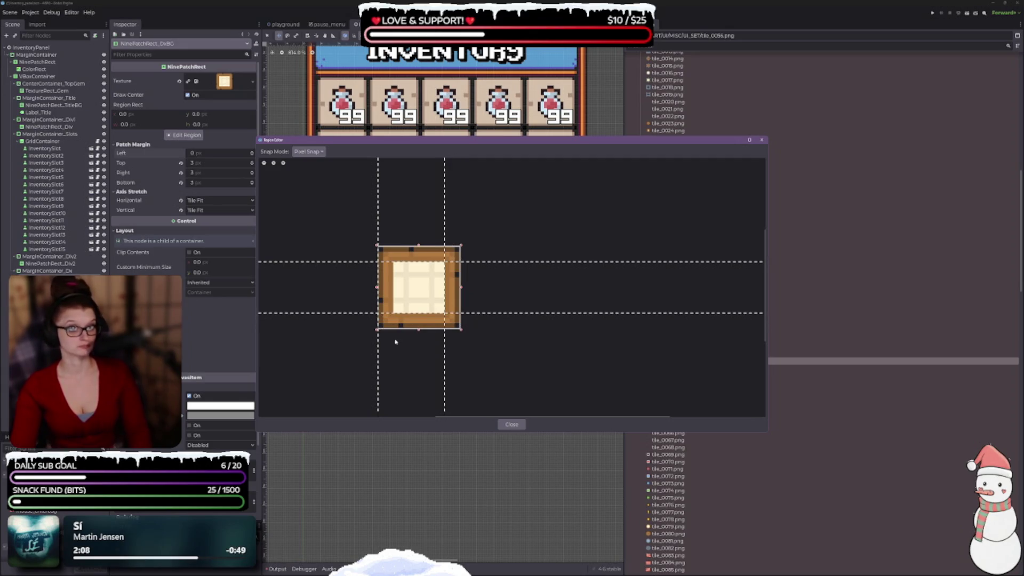
{"action": "left_click_drag", "start_coordinate": [378, 342], "coordinate": [394, 347]}
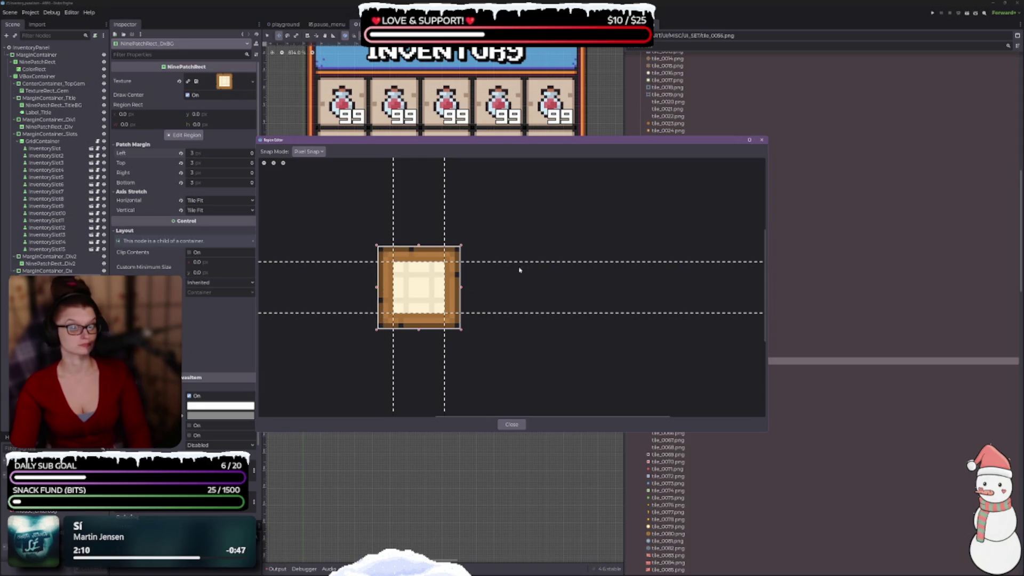
{"action": "mouse_move", "coordinate": [511, 140]}
{"action": "left_mouse_down"}
{"action": "mouse_move", "coordinate": [619, 441]}
{"action": "mouse_move", "coordinate": [623, 374]}
{"action": "left_mouse_up"}
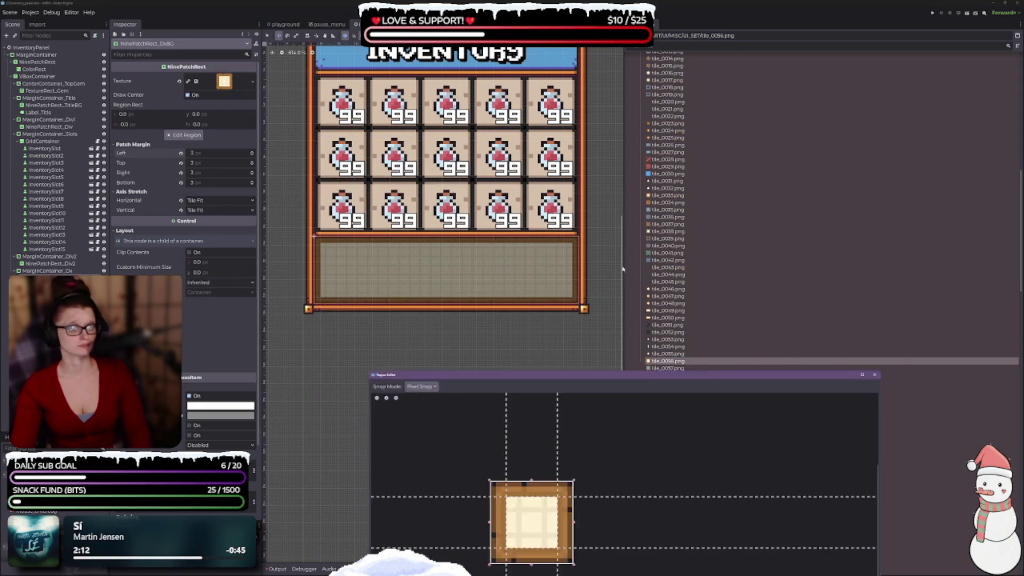
{"action": "mouse_move", "coordinate": [623, 268]}
{"action": "left_mouse_down"}
{"action": "mouse_move", "coordinate": [647, 278]}
{"action": "mouse_move", "coordinate": [675, 243]}
{"action": "mouse_move", "coordinate": [664, 320]}
{"action": "left_mouse_up"}
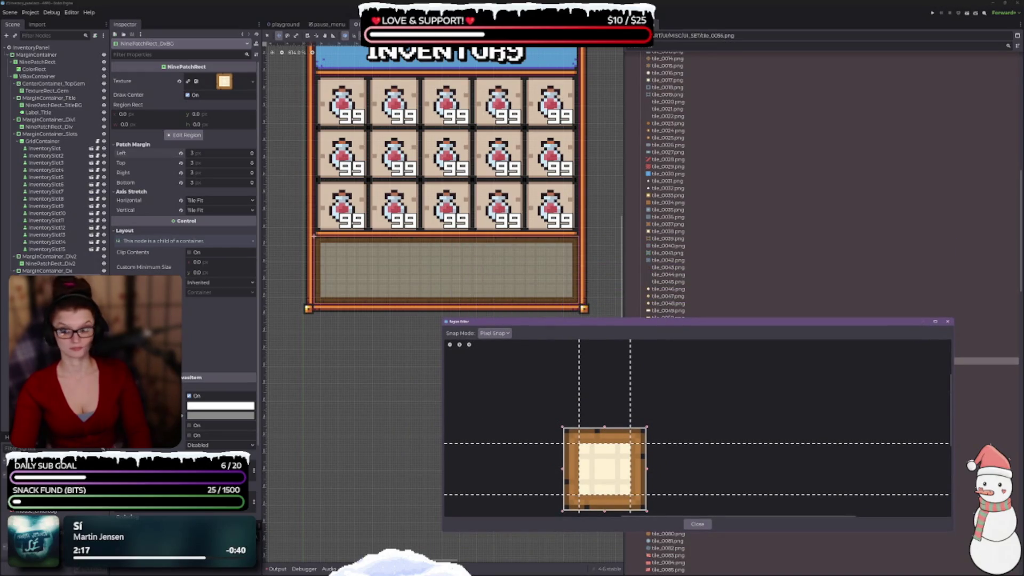
{"action": "key", "text": "ctrl+s"}
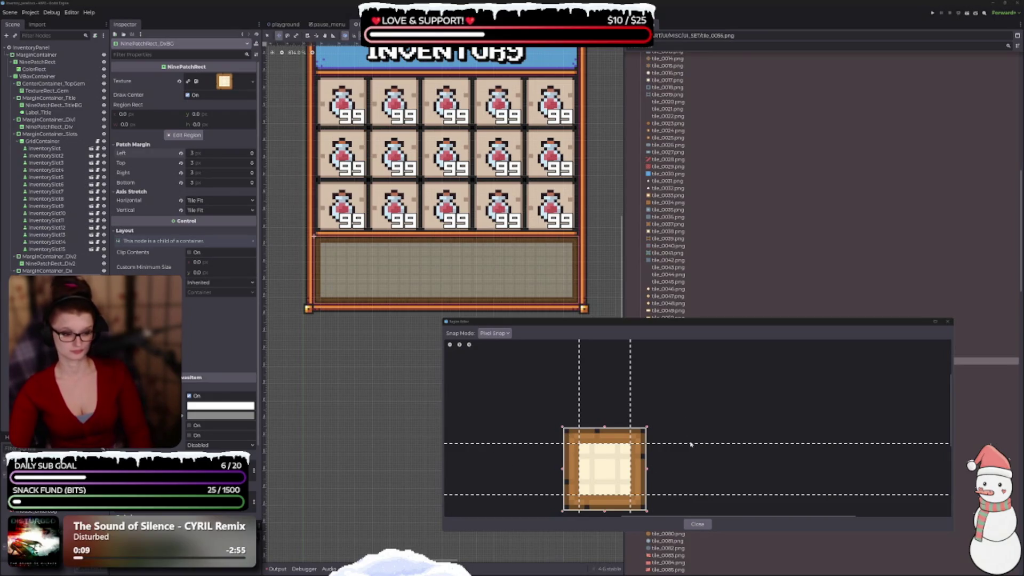
Refine the patch margins to top 5, bottom 6 and left 5.
{"action": "mouse_move", "coordinate": [690, 443]}
{"action": "left_mouse_down"}
{"action": "mouse_move", "coordinate": [689, 435]}
{"action": "mouse_move", "coordinate": [691, 447]}
{"action": "left_mouse_up"}
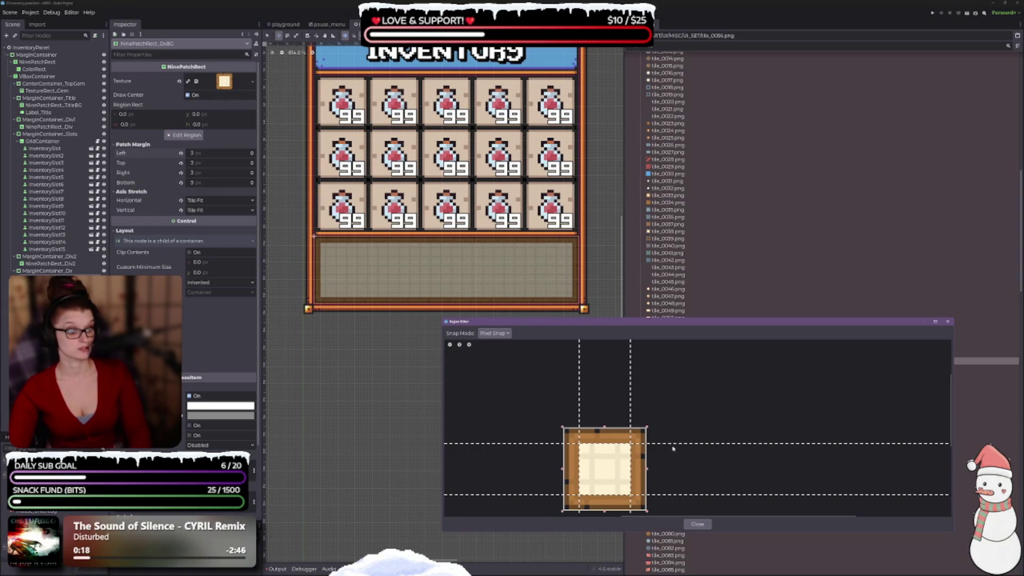
{"action": "left_click_drag", "start_coordinate": [542, 495], "coordinate": [542, 479]}
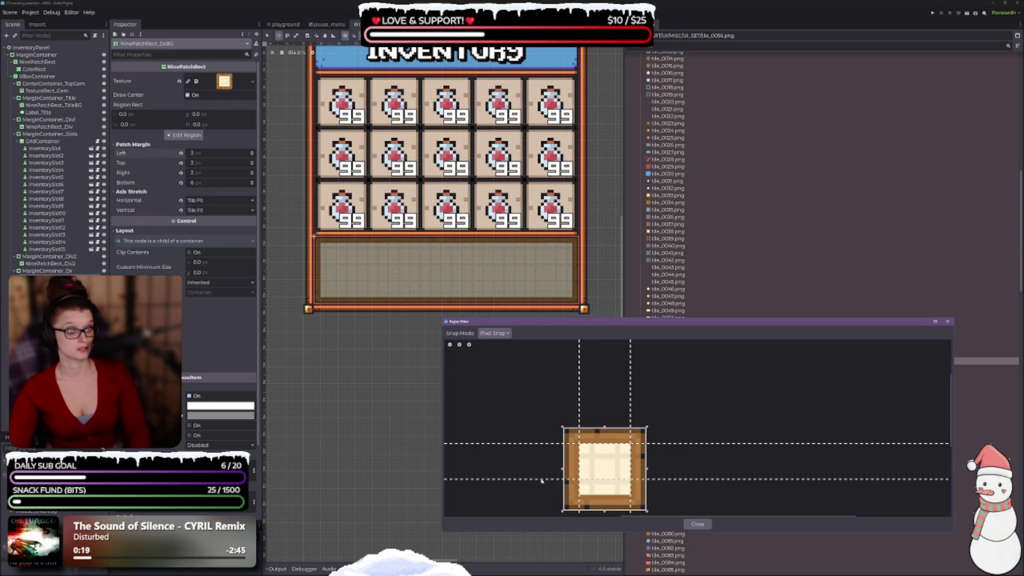
{"action": "left_click_drag", "start_coordinate": [674, 444], "coordinate": [674, 463]}
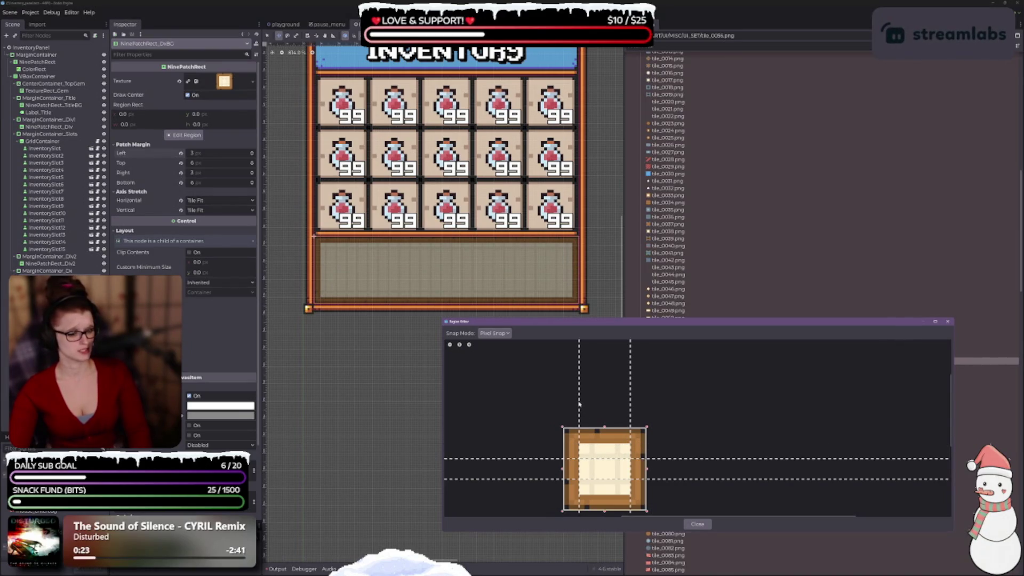
{"action": "left_click_drag", "start_coordinate": [580, 405], "coordinate": [600, 408]}
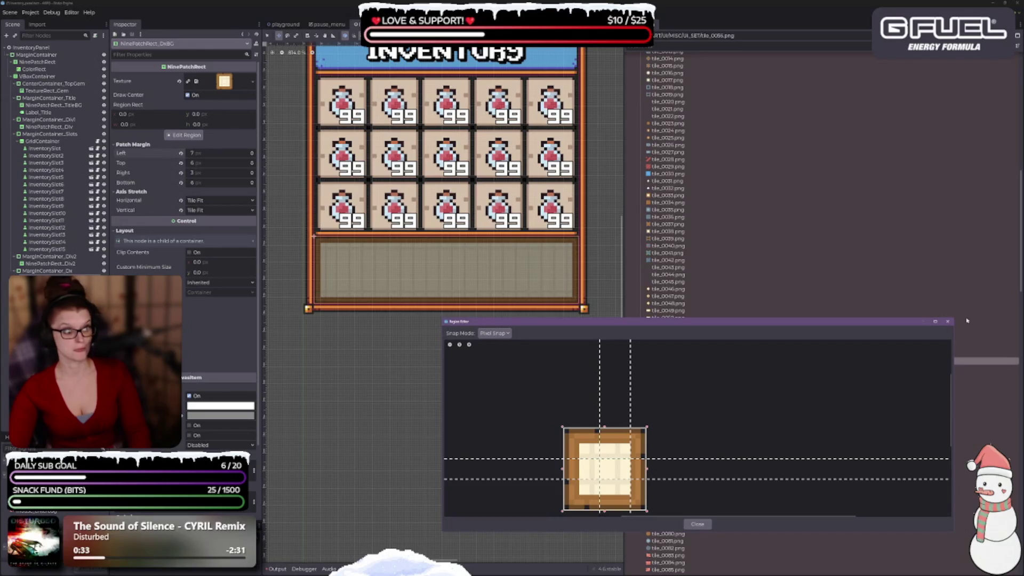
{"action": "left_click", "coordinate": [948, 321]}
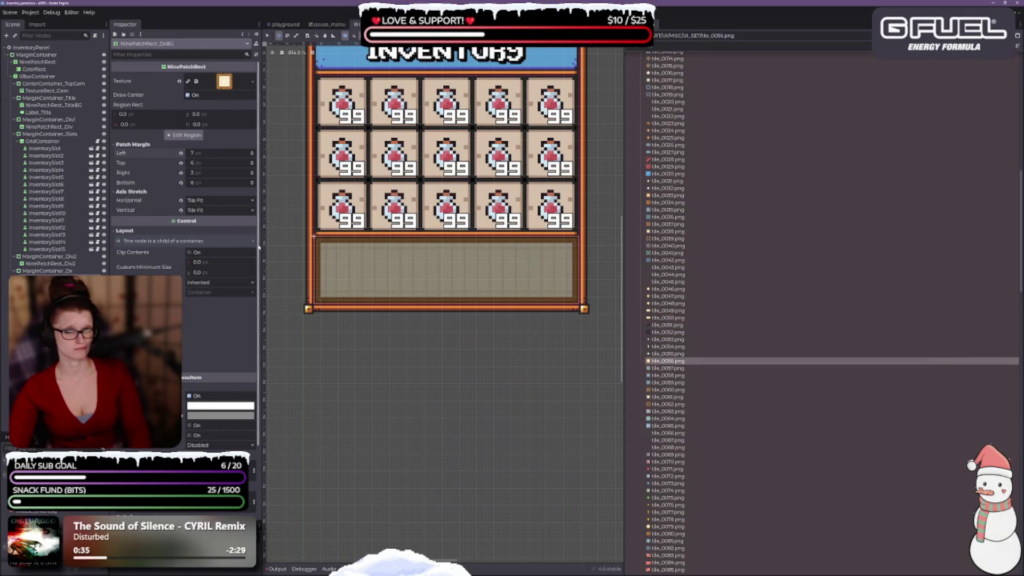
Tint the description box white and bring the inventory title into view.
{"action": "left_click", "coordinate": [183, 416]}
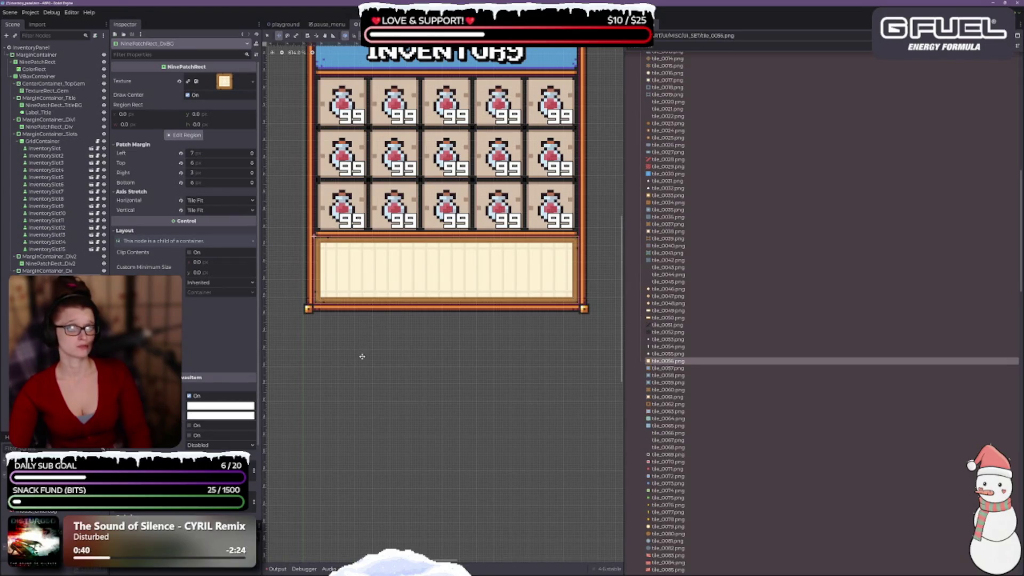
{"action": "mouse_move", "coordinate": [361, 354]}
{"action": "left_mouse_down"}
{"action": "mouse_move", "coordinate": [412, 429]}
{"action": "mouse_move", "coordinate": [347, 427]}
{"action": "mouse_move", "coordinate": [370, 414]}
{"action": "left_mouse_up"}
{"action": "scroll", "coordinate": [370, 413], "scroll_direction": "up", "scroll_amount": 1}
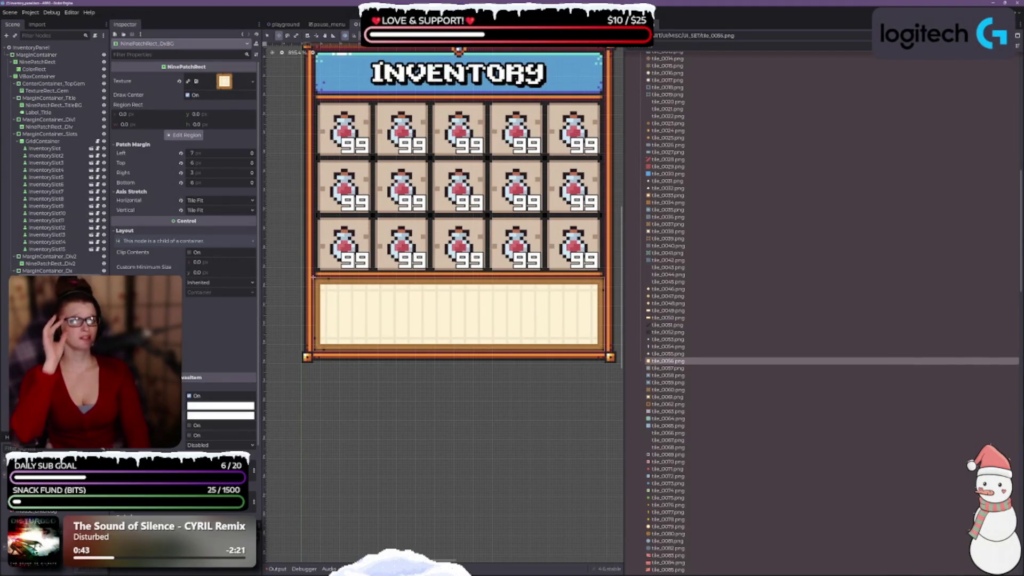
Set MarginContainer_Dx's margin constants to top and bottom 6, left and right 0.
{"action": "left_click", "coordinate": [40, 271]}
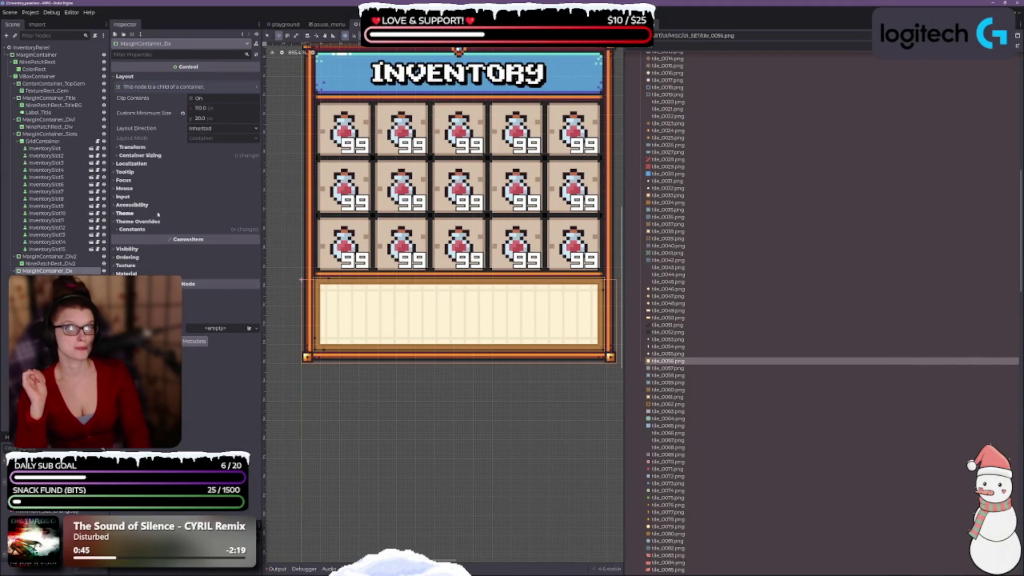
{"action": "left_click", "coordinate": [131, 147]}
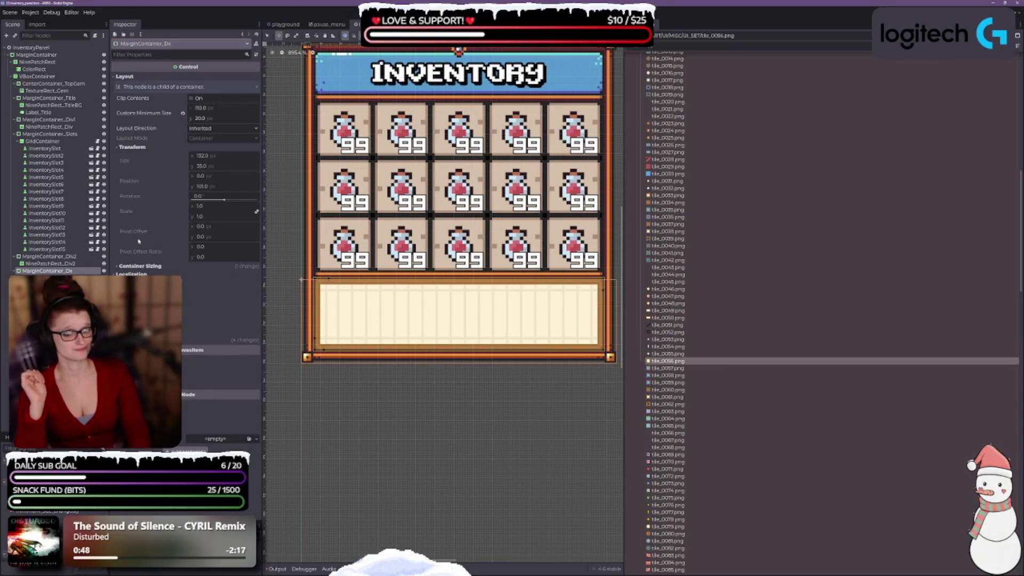
{"action": "left_click", "coordinate": [140, 266]}
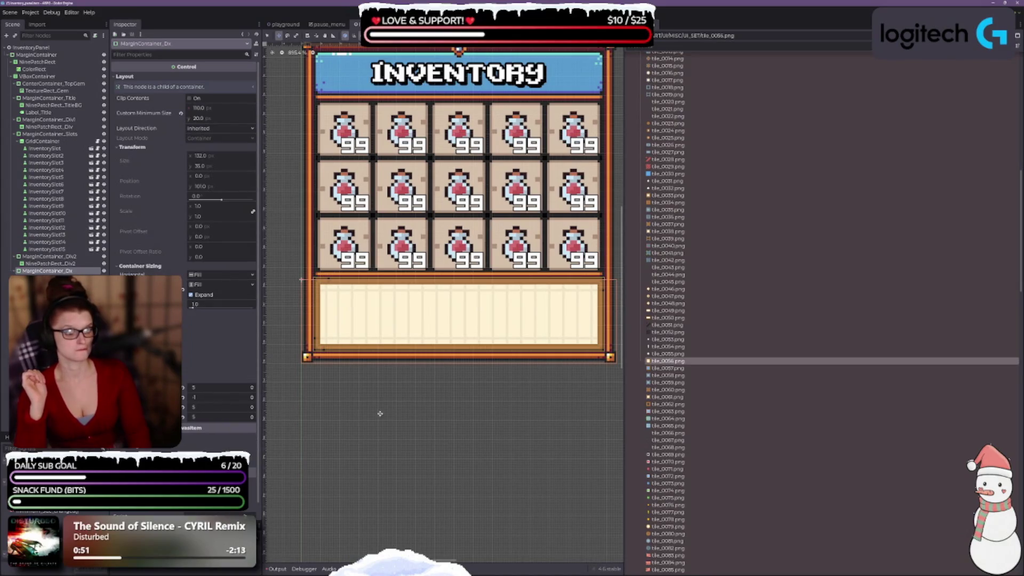
{"action": "left_click", "coordinate": [252, 417]}
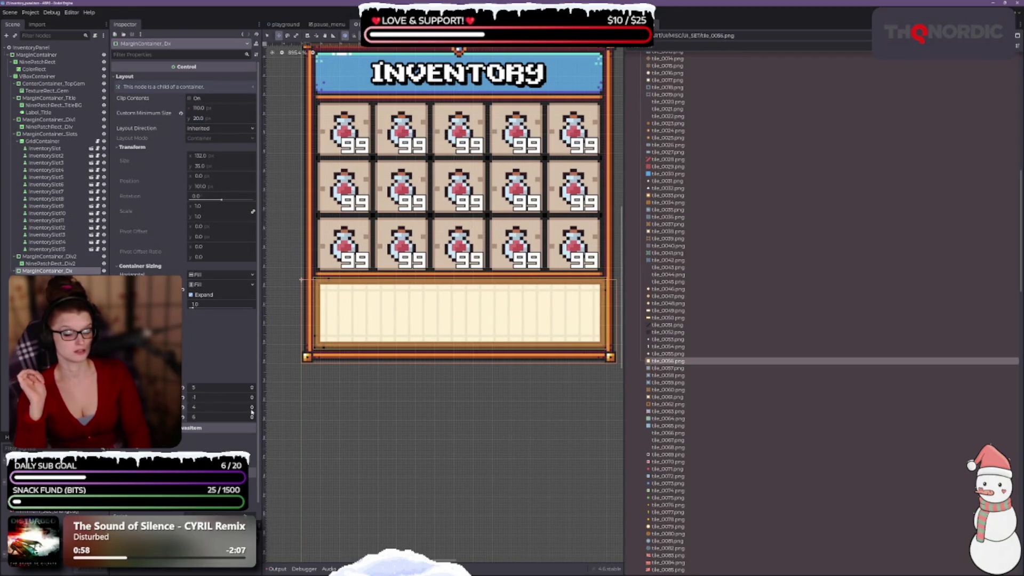
{"action": "left_click", "coordinate": [253, 407]}
{"action": "left_click", "coordinate": [253, 399]}
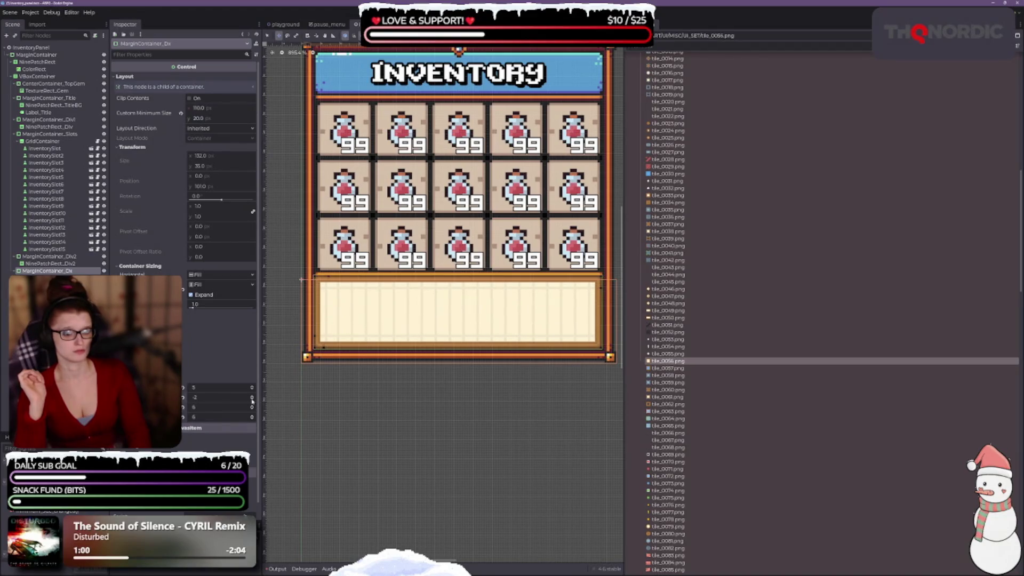
{"action": "left_click", "coordinate": [253, 397]}
{"action": "left_click", "coordinate": [253, 397]}
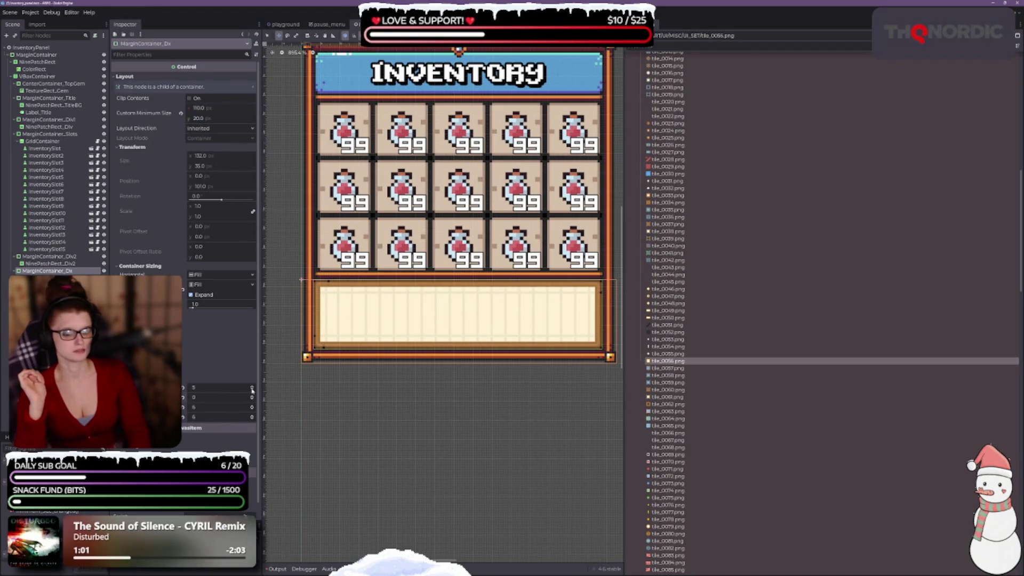
{"action": "left_click", "coordinate": [253, 388]}
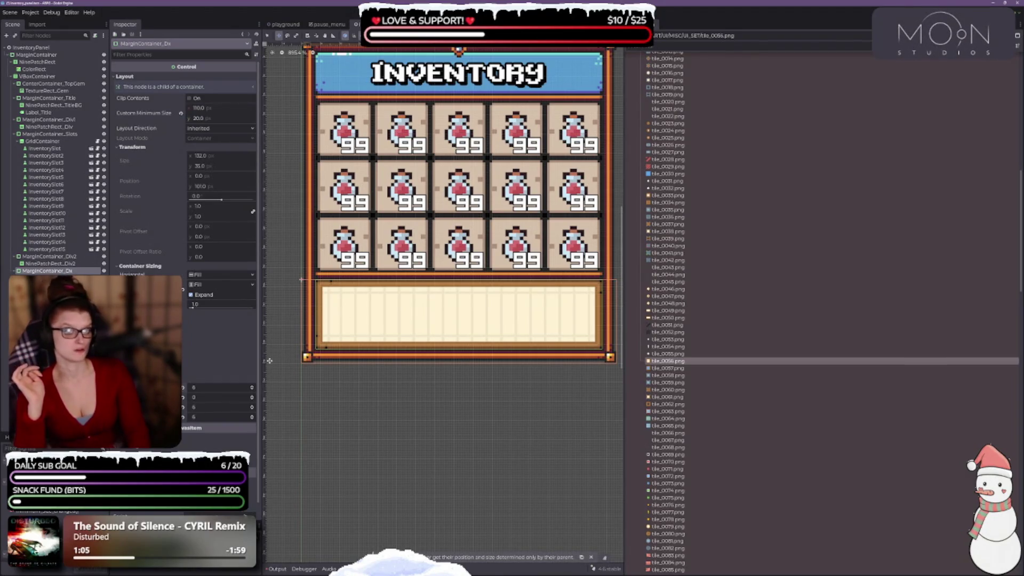
Select the description text label, then the description box's nine-patch background.
{"action": "left_click", "coordinate": [418, 382]}
{"action": "left_click", "coordinate": [393, 397]}
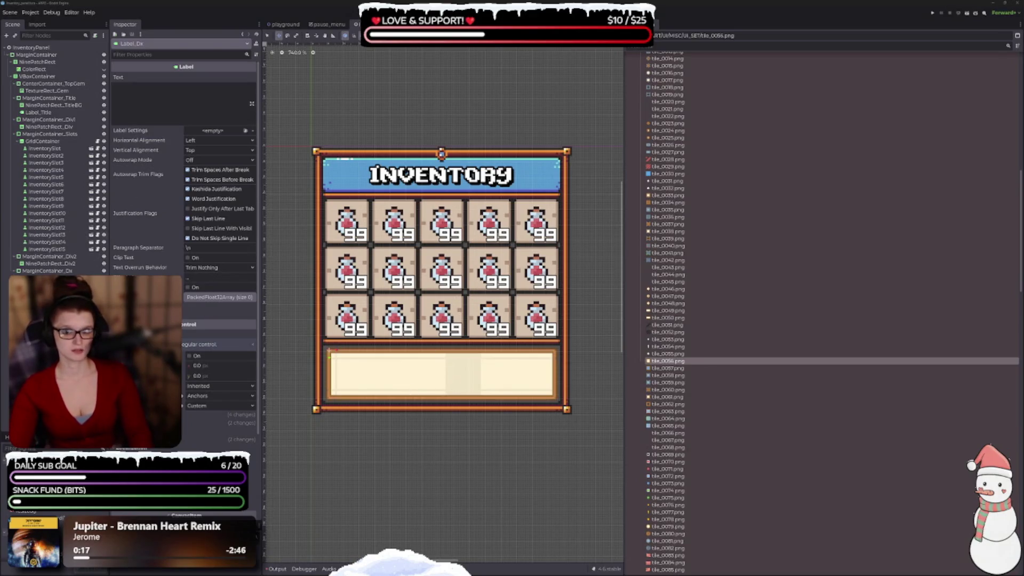
{"action": "left_click", "coordinate": [438, 373]}
{"action": "scroll", "coordinate": [438, 397], "scroll_direction": "up", "scroll_amount": 3}
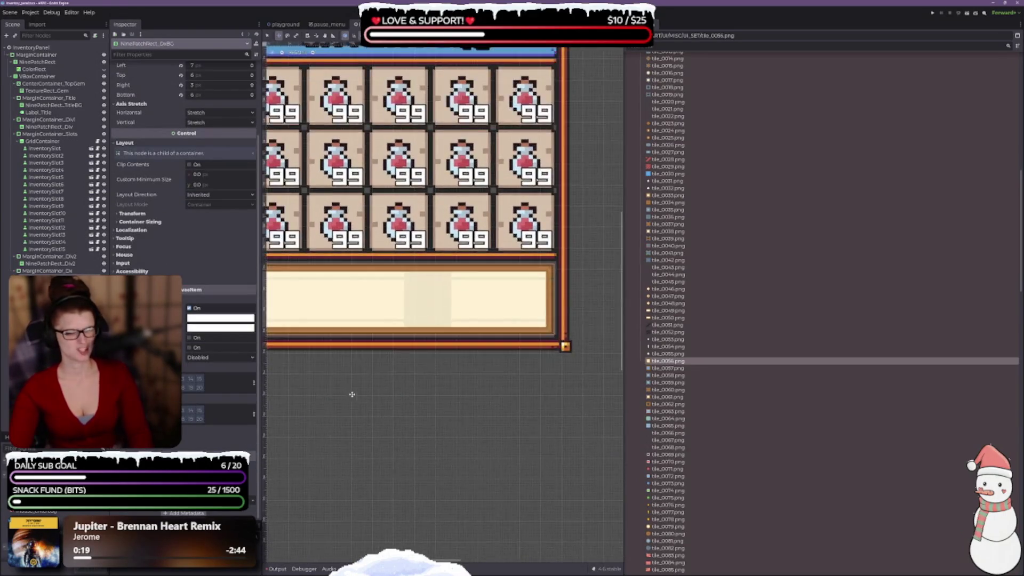
Inspect the description box's margin container and the second divider's nine-patch and margin container.
{"action": "scroll", "coordinate": [438, 397], "scroll_direction": "left", "scroll_amount": 2}
{"action": "left_click", "coordinate": [476, 375]}
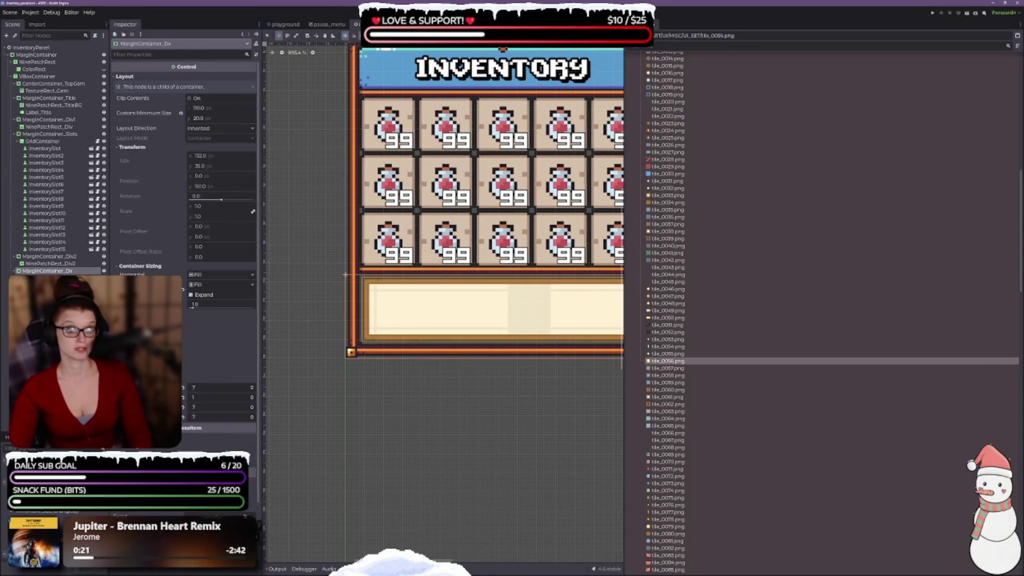
{"action": "scroll", "coordinate": [477, 376], "scroll_direction": "right", "scroll_amount": 1}
{"action": "scroll", "coordinate": [476, 375], "scroll_direction": "down", "scroll_amount": 1}
{"action": "scroll", "coordinate": [183, 379], "scroll_direction": "down", "scroll_amount": 1}
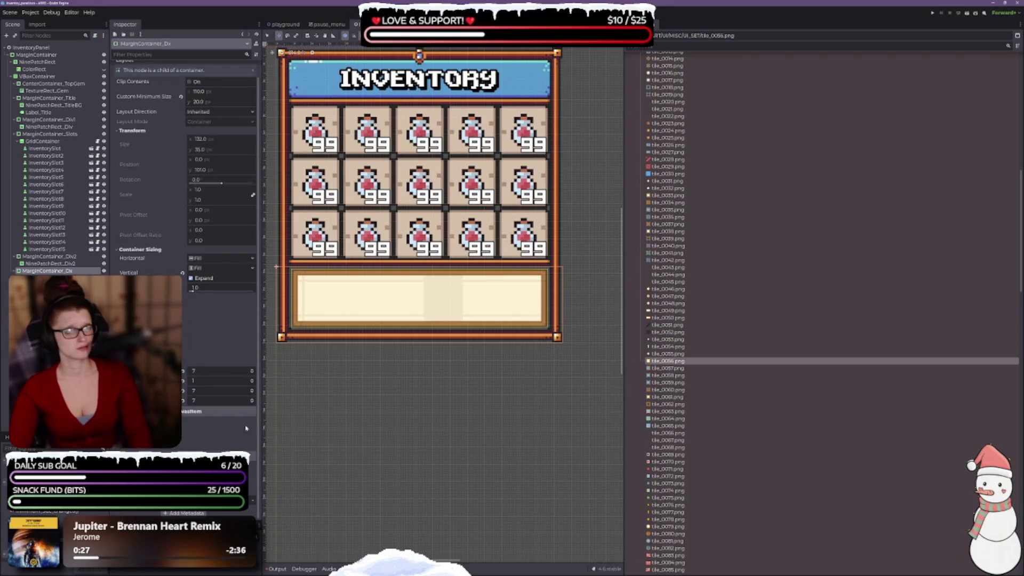
{"action": "scroll", "coordinate": [188, 415], "scroll_direction": "up", "scroll_amount": 1}
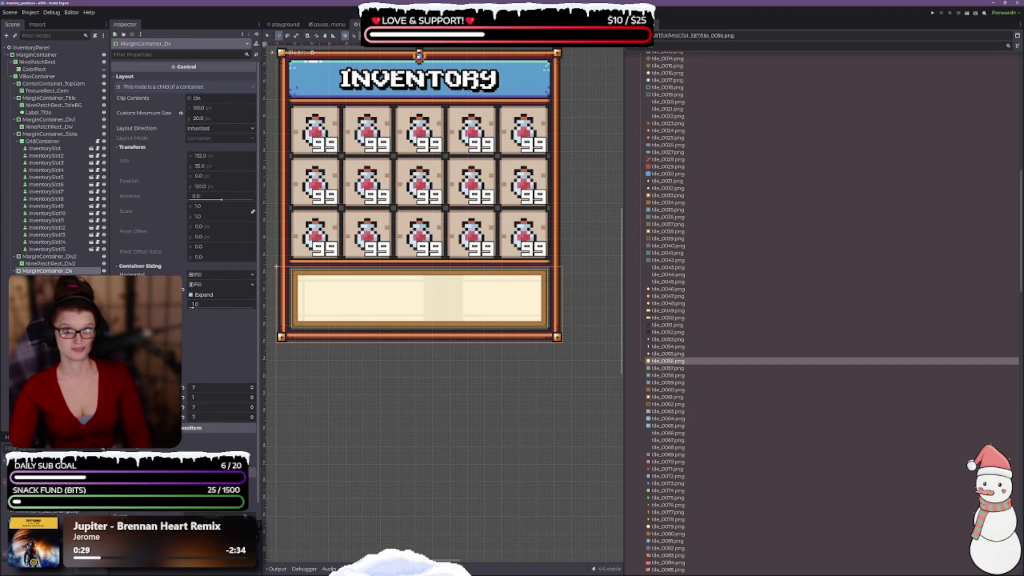
{"action": "key", "text": "f"}
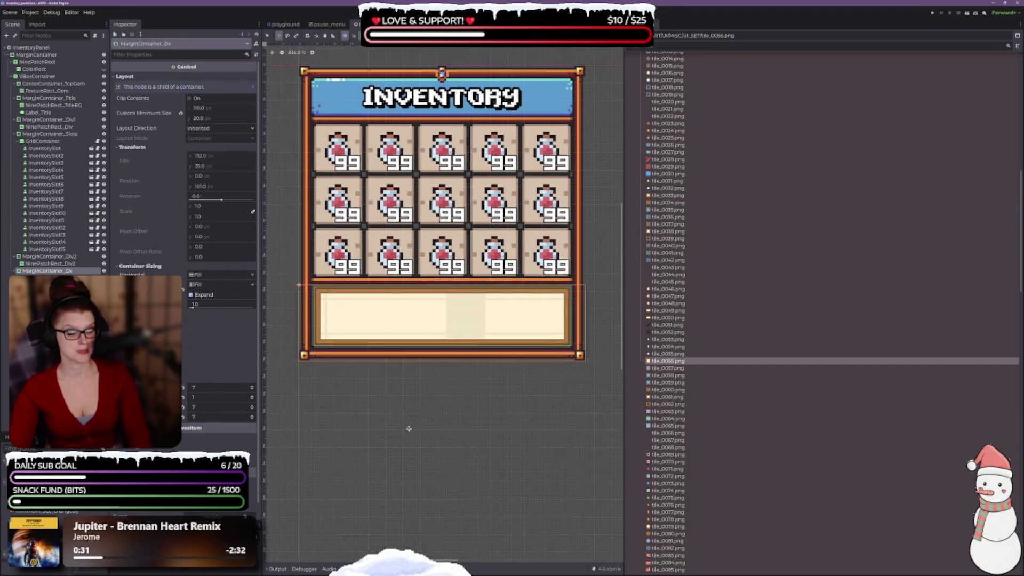
{"action": "left_click", "coordinate": [54, 264]}
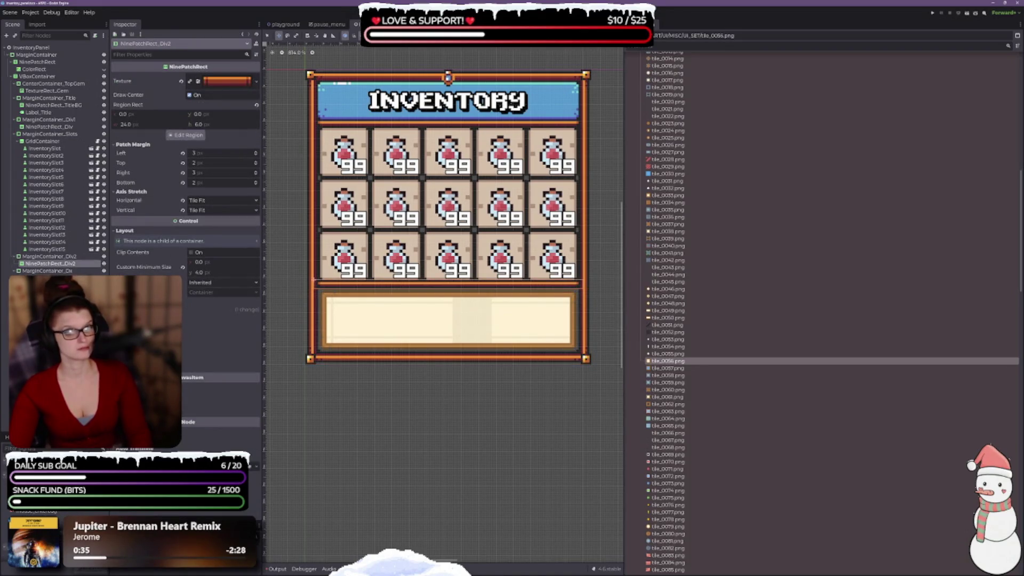
{"action": "left_click", "coordinate": [306, 282]}
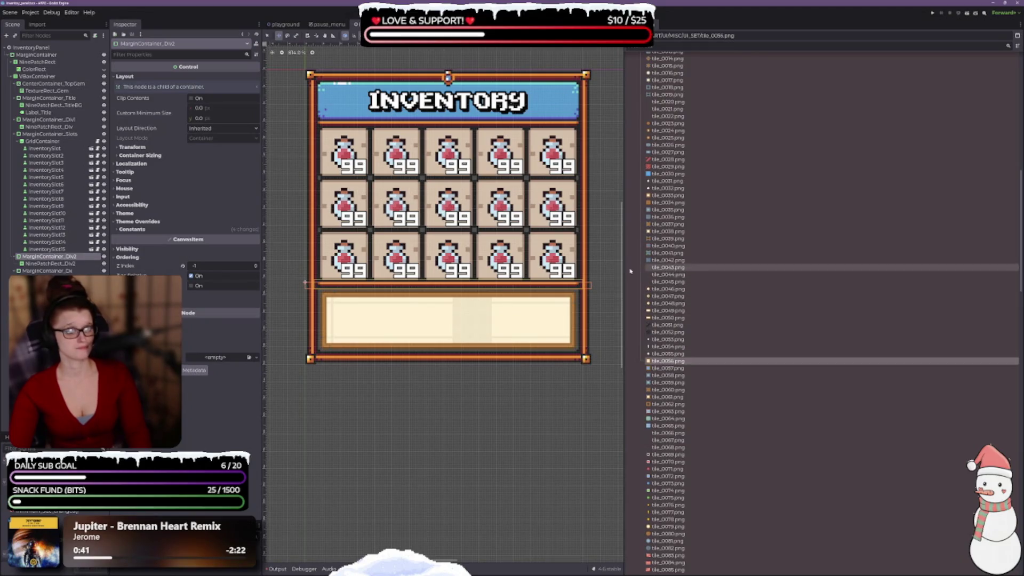
Widen the 2D viewport past a narrower FileSystem list and zoom in on the description box.
{"action": "left_click_drag", "start_coordinate": [623, 261], "coordinate": [874, 251]}
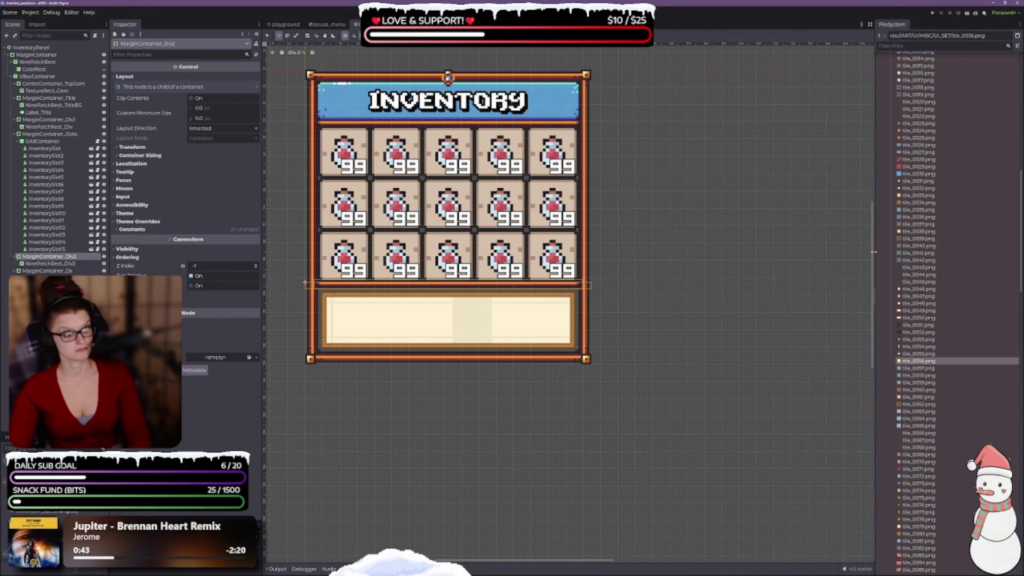
{"action": "scroll", "coordinate": [362, 338], "scroll_direction": "up", "scroll_amount": 3}
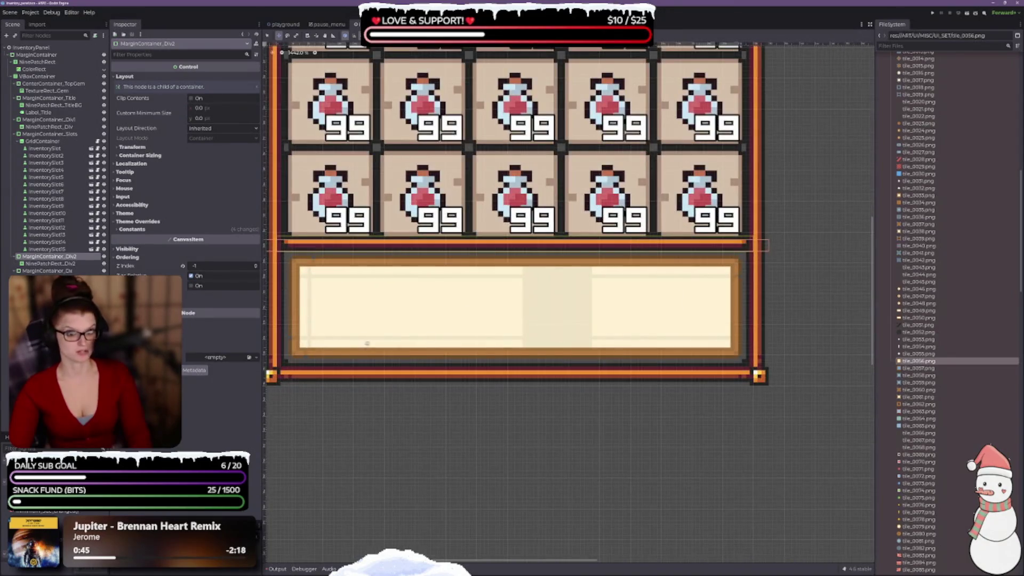
{"action": "left_click_drag", "start_coordinate": [361, 337], "coordinate": [492, 367]}
{"action": "scroll", "coordinate": [493, 367], "scroll_direction": "down", "scroll_amount": 3}
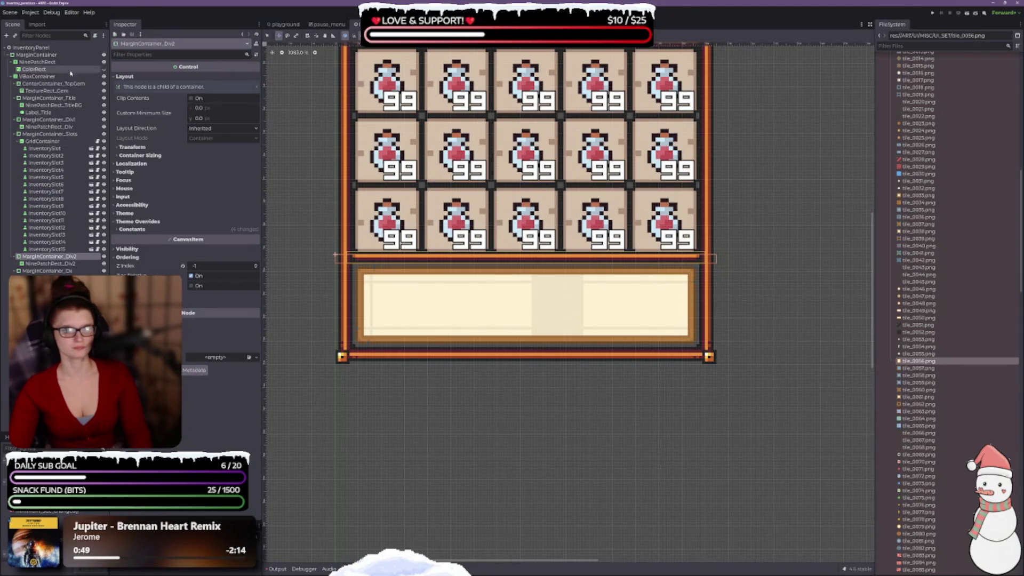
Hide and reshow the VBoxContainer's title, slot grid and description box, then select ColorRect.
{"action": "left_click", "coordinate": [104, 76]}
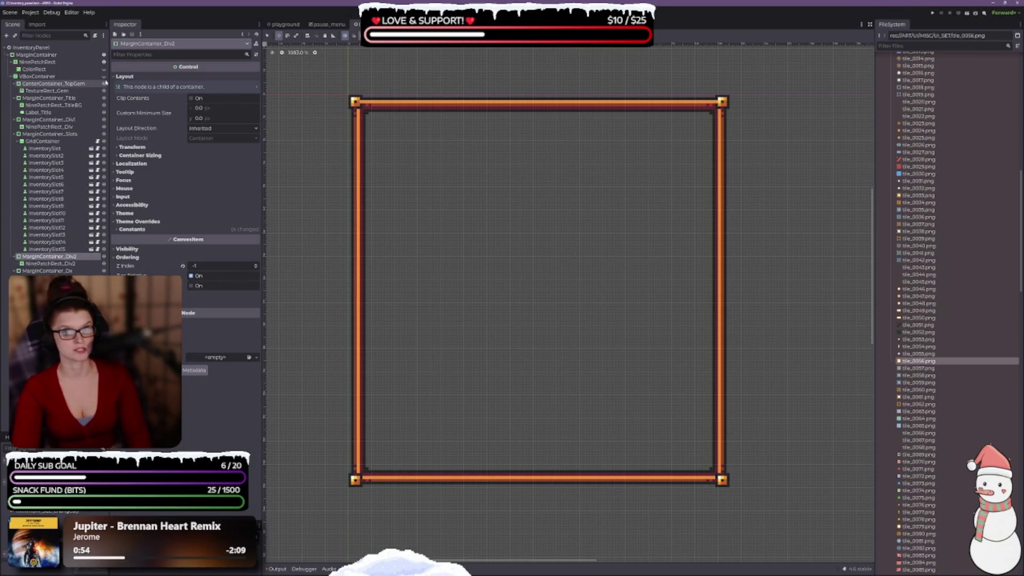
{"action": "left_click", "coordinate": [104, 76]}
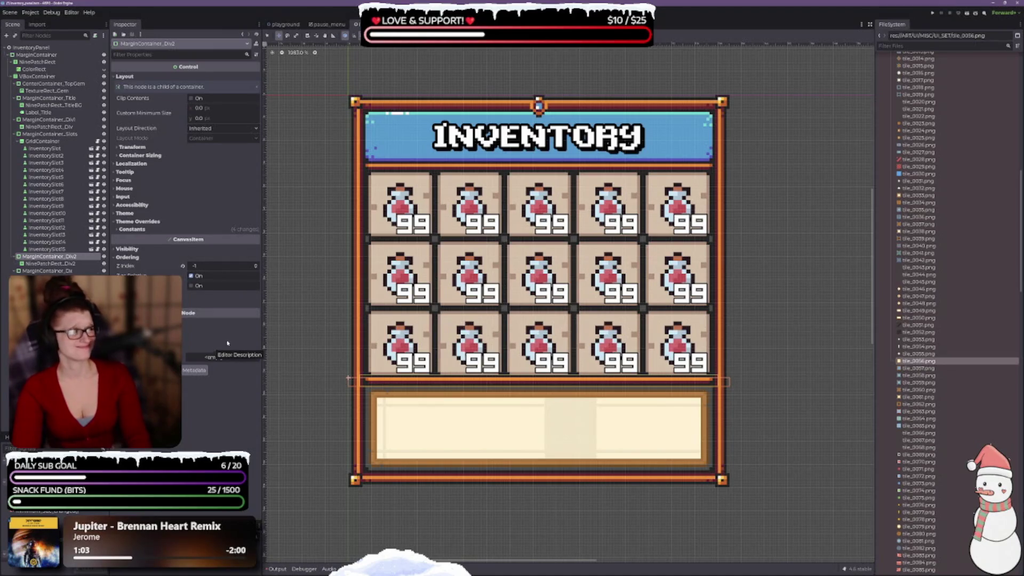
{"action": "left_click", "coordinate": [34, 69]}
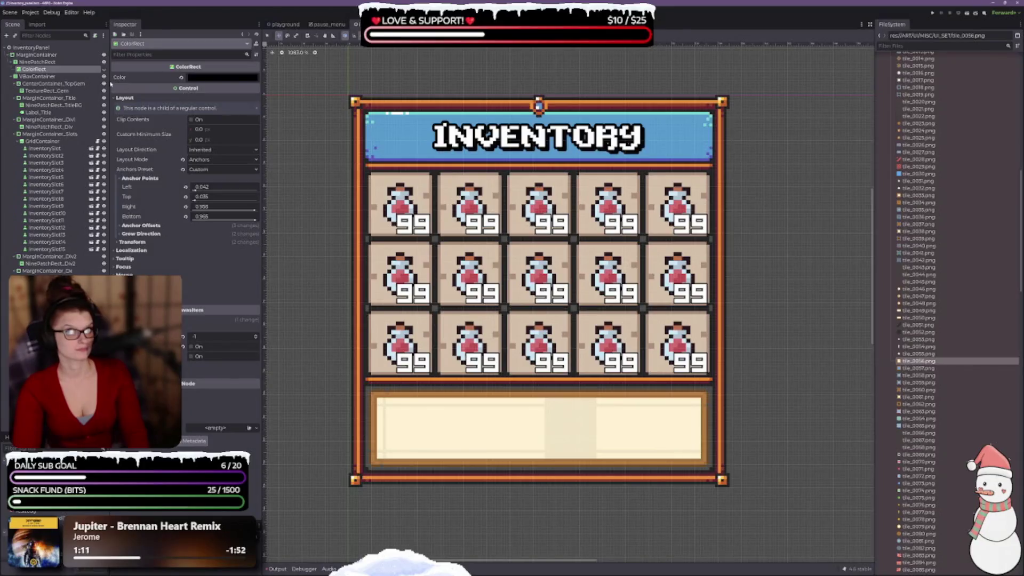
Make the ColorRect background visible and lighten its Color to a light gray.
{"action": "left_click", "coordinate": [104, 70]}
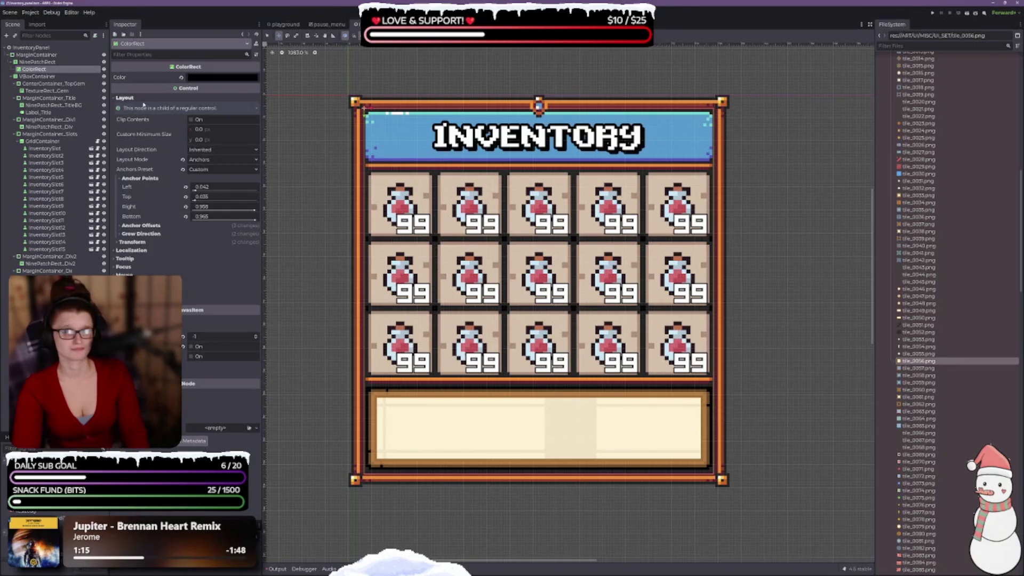
{"action": "left_click", "coordinate": [229, 78]}
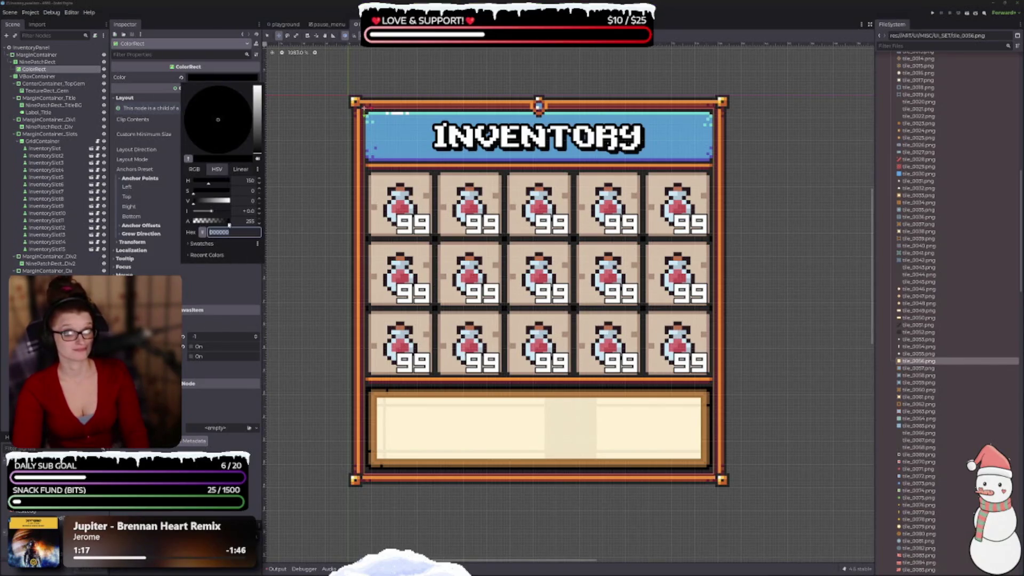
{"action": "mouse_move", "coordinate": [257, 154]}
{"action": "left_mouse_down"}
{"action": "mouse_move", "coordinate": [261, 85]}
{"action": "mouse_move", "coordinate": [261, 102]}
{"action": "left_mouse_up"}
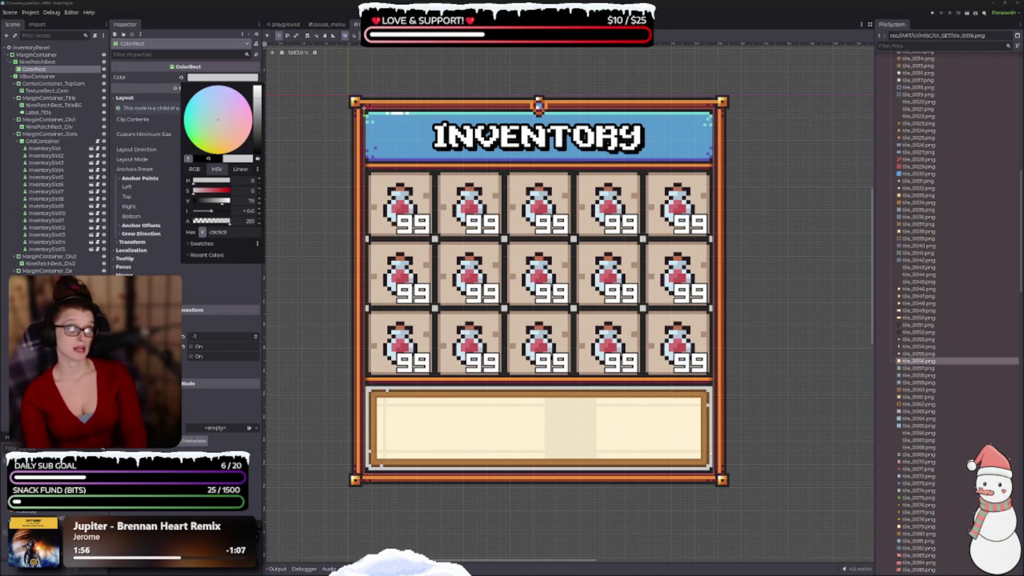
{"action": "left_click", "coordinate": [642, 388]}
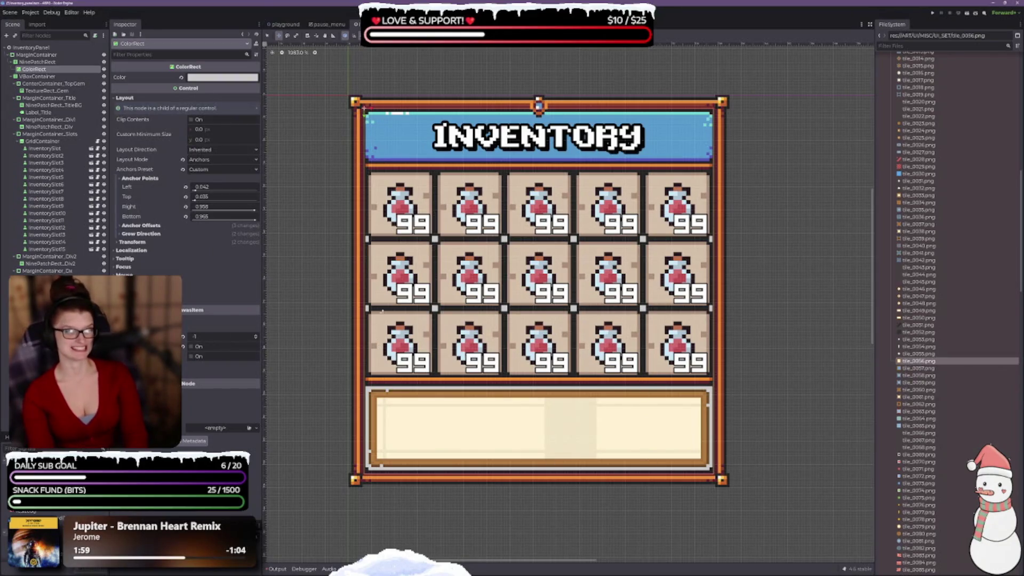
{"action": "scroll", "coordinate": [382, 312], "scroll_direction": "down", "scroll_amount": 2}
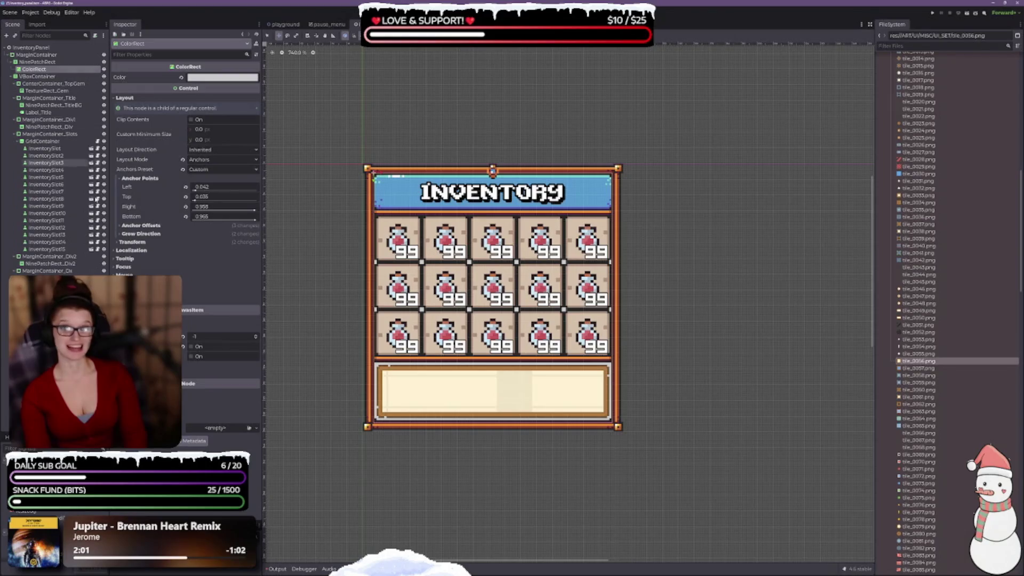
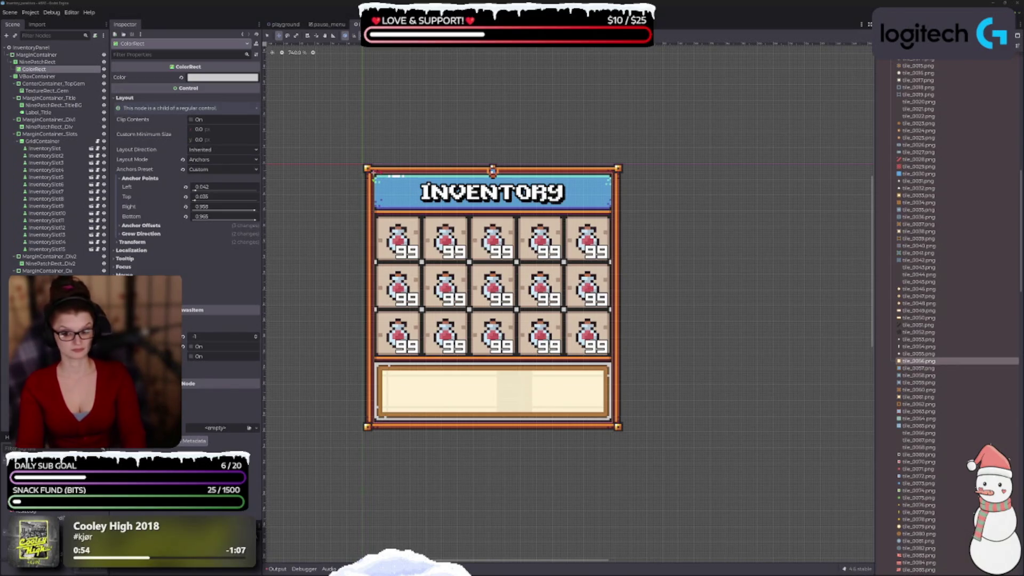
Darken the ColorRect colour almost to black, then test dark red and orange, leaving reddish brown.
{"action": "left_click", "coordinate": [197, 78]}
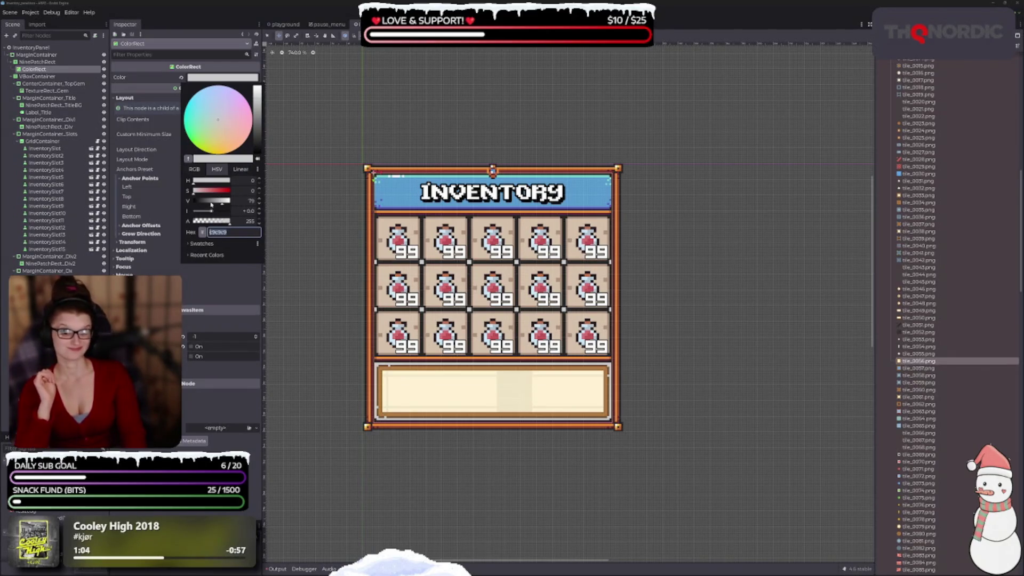
{"action": "mouse_move", "coordinate": [211, 204]}
{"action": "left_mouse_down"}
{"action": "mouse_move", "coordinate": [191, 201]}
{"action": "mouse_move", "coordinate": [207, 196]}
{"action": "left_mouse_up"}
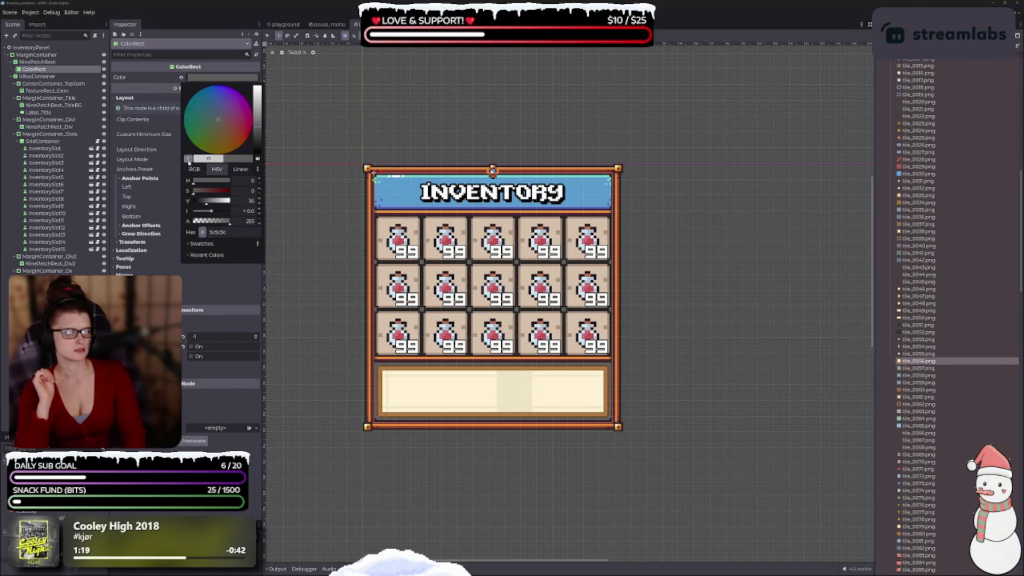
{"action": "left_click_drag", "start_coordinate": [207, 201], "coordinate": [206, 201]}
{"action": "left_click", "coordinate": [372, 300]}
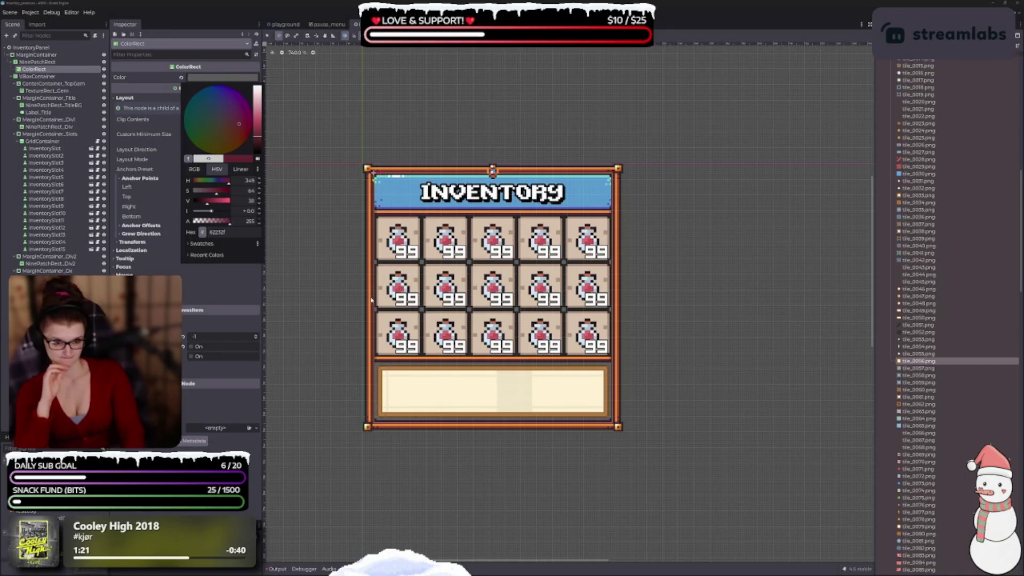
{"action": "left_click", "coordinate": [370, 301]}
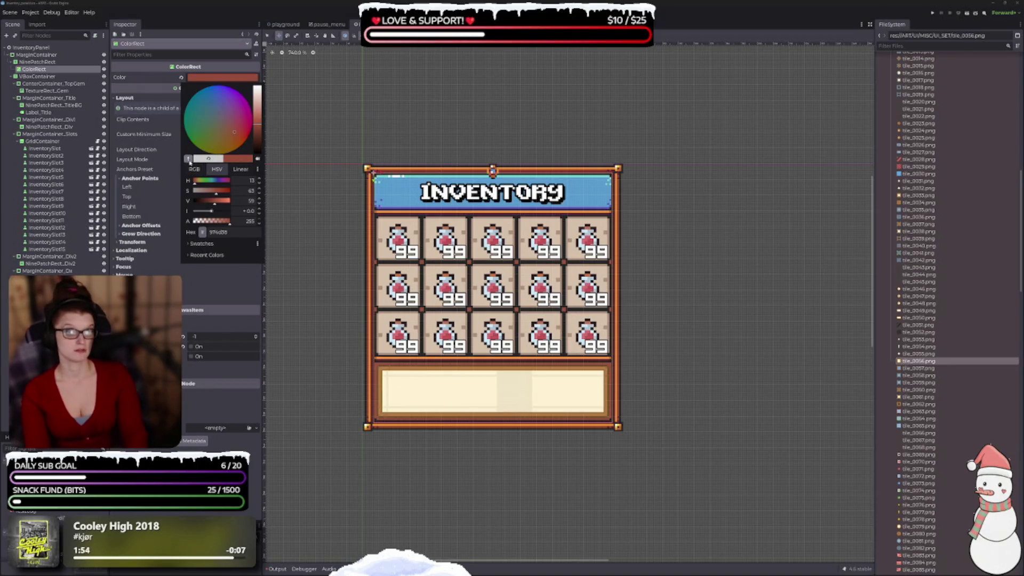
Sample the bottom border's dark red, then apply dark grey 222222 to the ColorRect.
{"action": "left_click", "coordinate": [188, 159]}
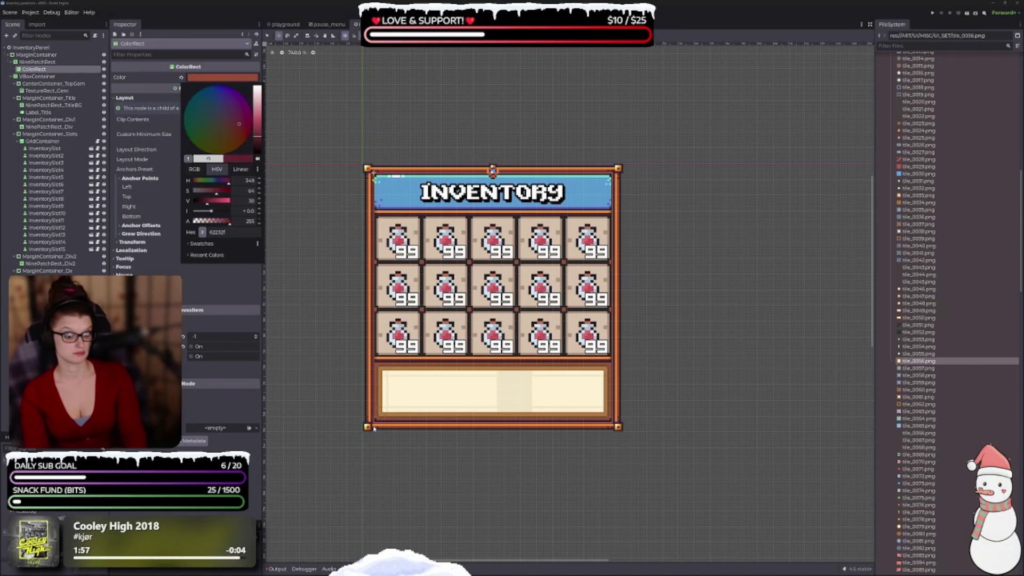
{"action": "left_click", "coordinate": [374, 429]}
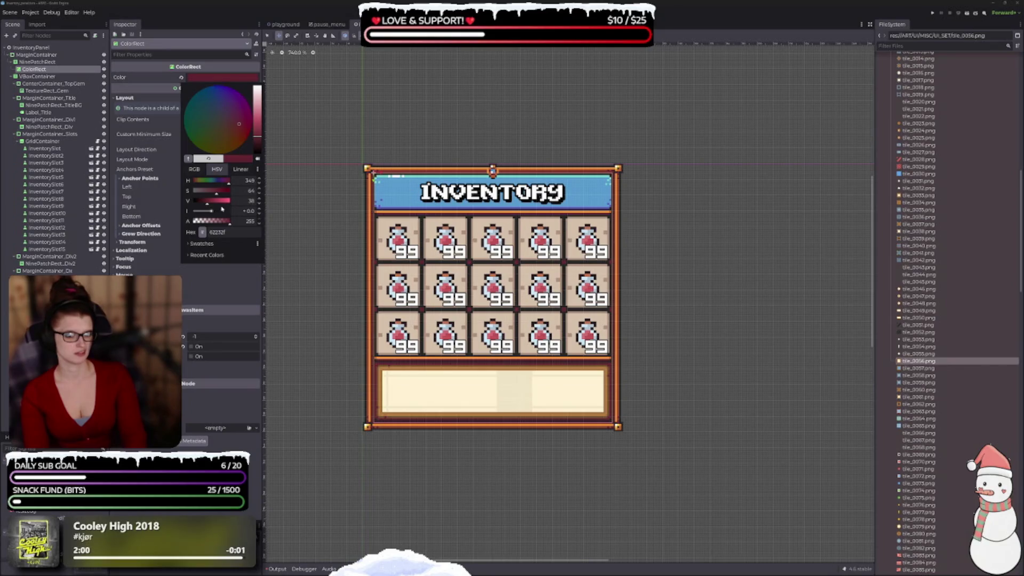
{"action": "left_click", "coordinate": [188, 159]}
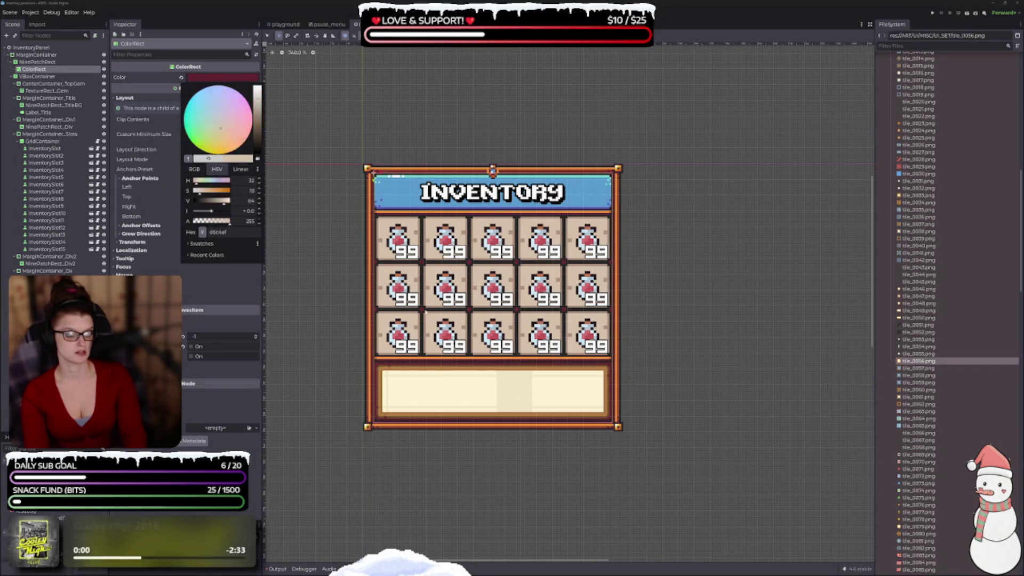
{"action": "left_click", "coordinate": [424, 373]}
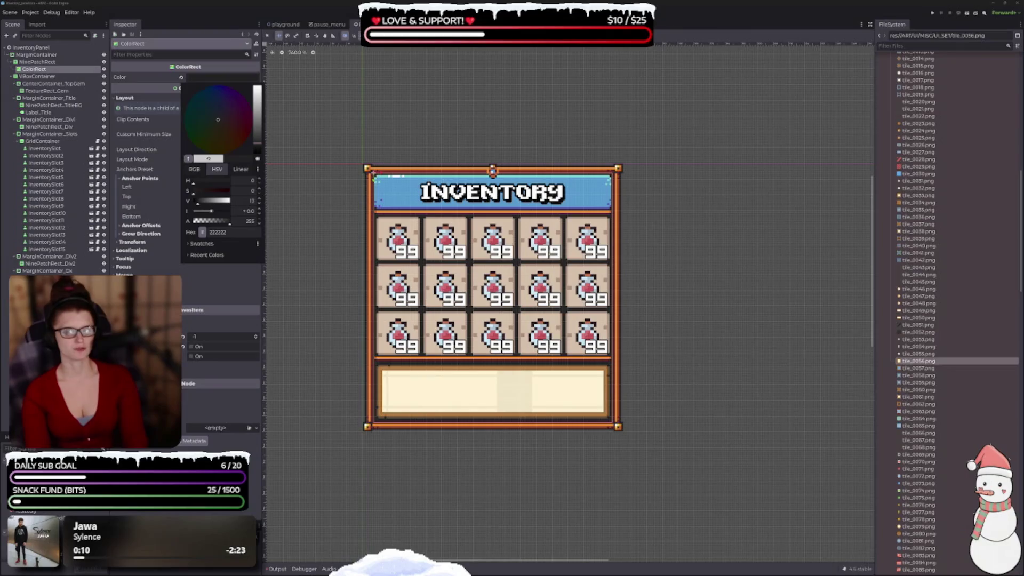
Sample the slot beige and frame brown, then settle the ColorRect on dark grey 323232.
{"action": "left_click", "coordinate": [188, 160]}
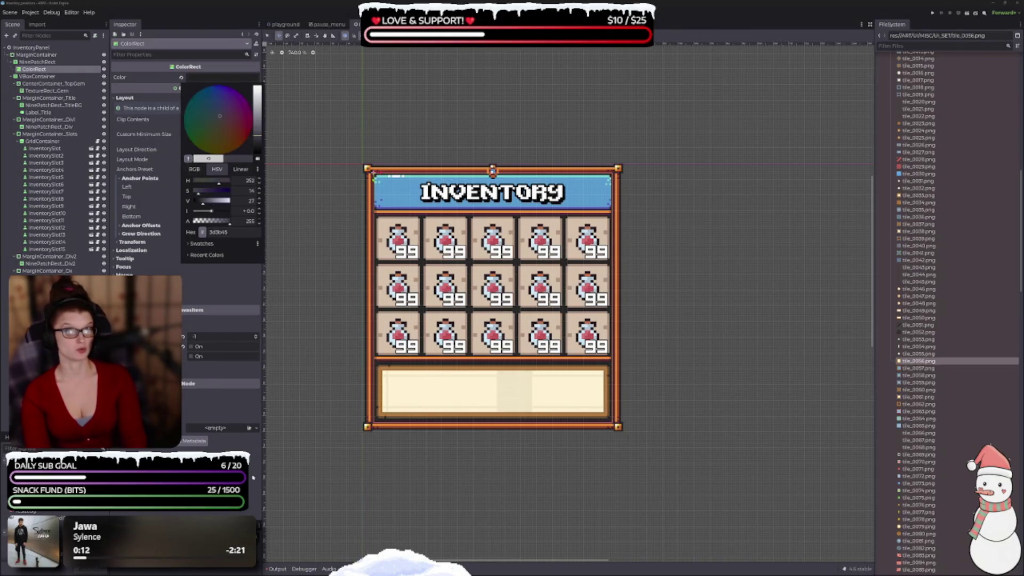
{"action": "left_click", "coordinate": [420, 304]}
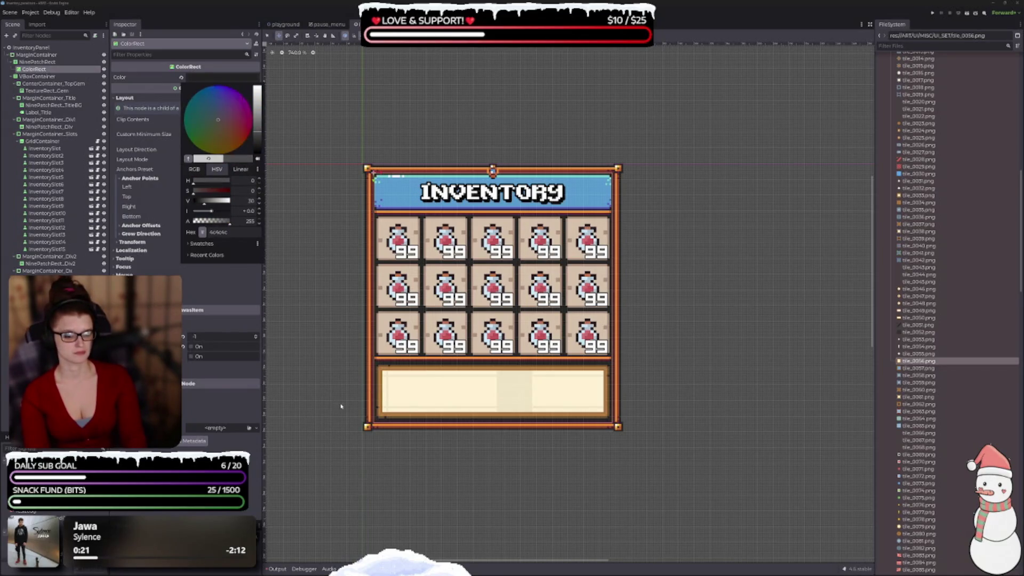
{"action": "left_click", "coordinate": [369, 424]}
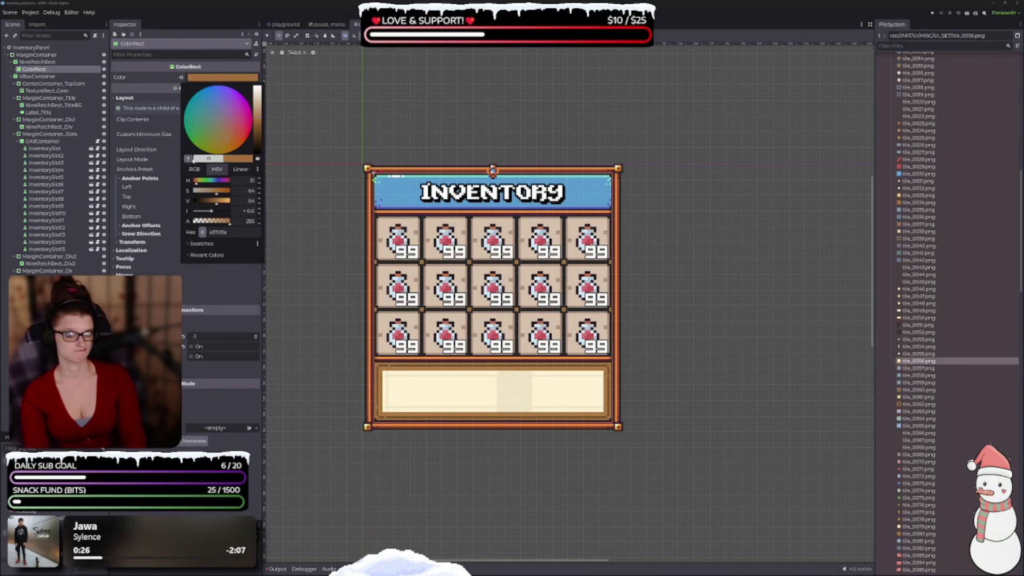
{"action": "left_click", "coordinate": [189, 158]}
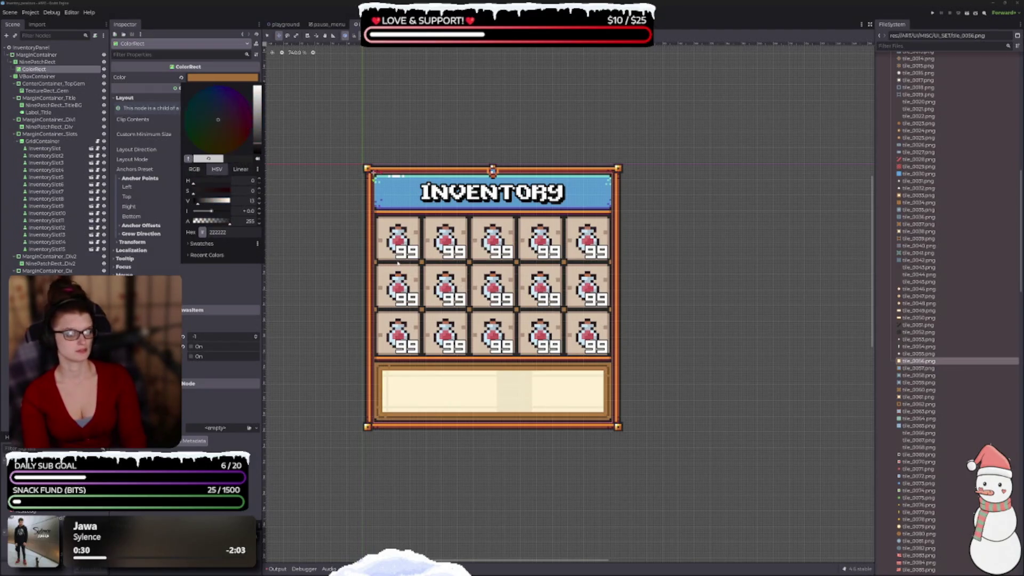
{"action": "left_click", "coordinate": [407, 310]}
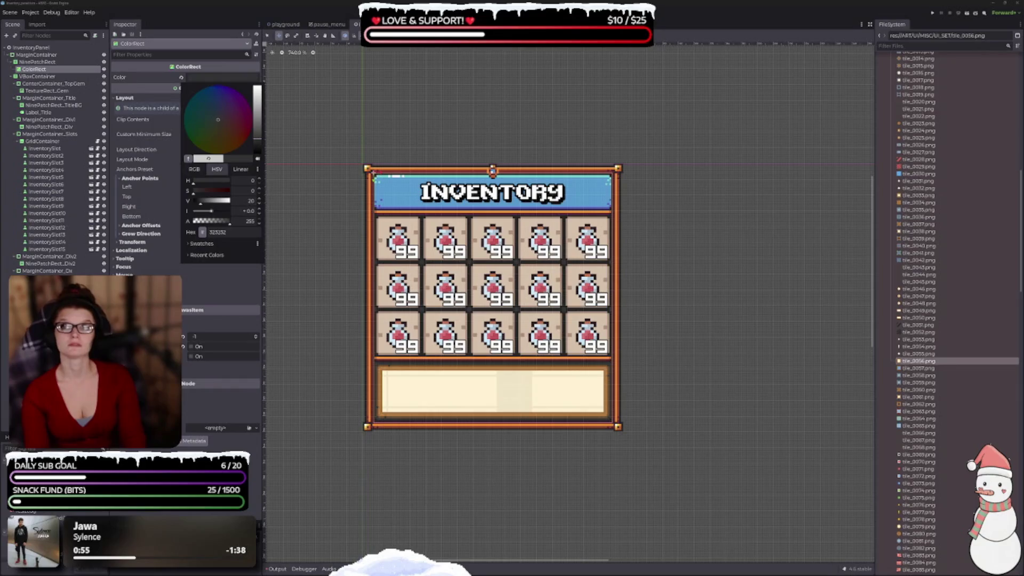
{"action": "key", "text": "Escape"}
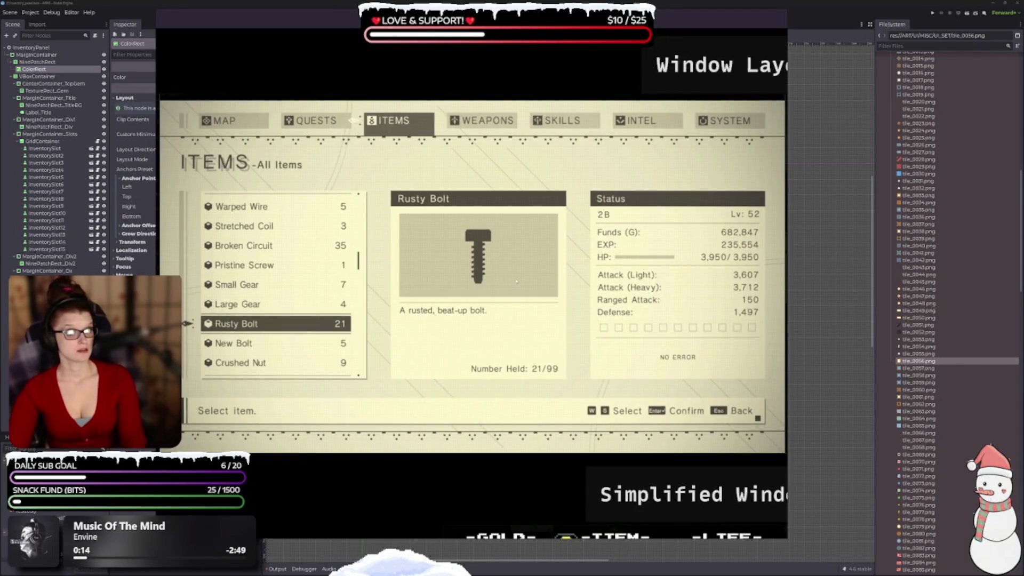
Move the PureRef board off the editor and bring the Item Dx and Window Layout images into view.
{"action": "scroll", "coordinate": [522, 334], "scroll_direction": "down", "scroll_amount": 5}
{"action": "scroll", "coordinate": [519, 398], "scroll_direction": "up", "scroll_amount": 5}
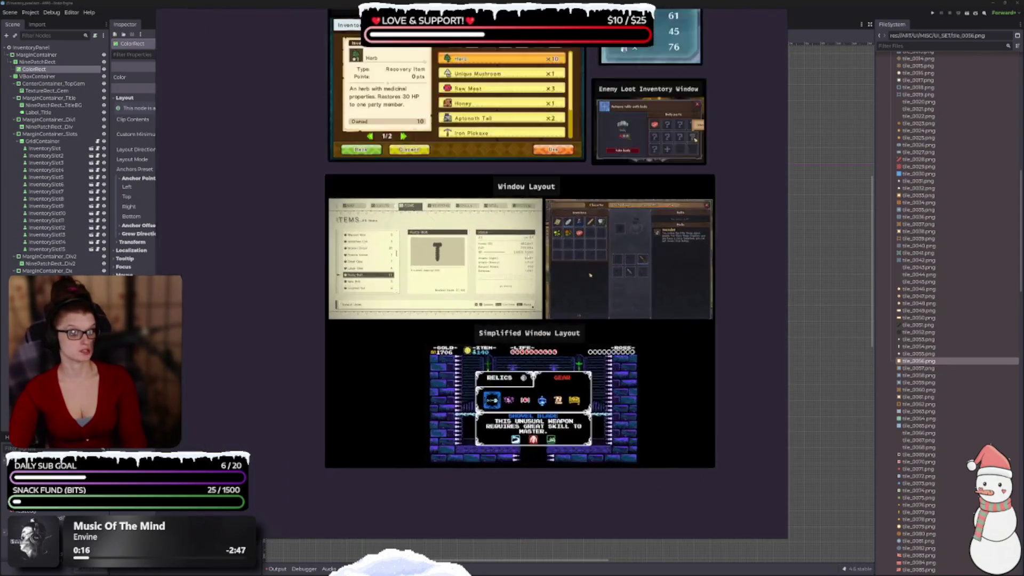
{"action": "scroll", "coordinate": [518, 398], "scroll_direction": "down", "scroll_amount": 2}
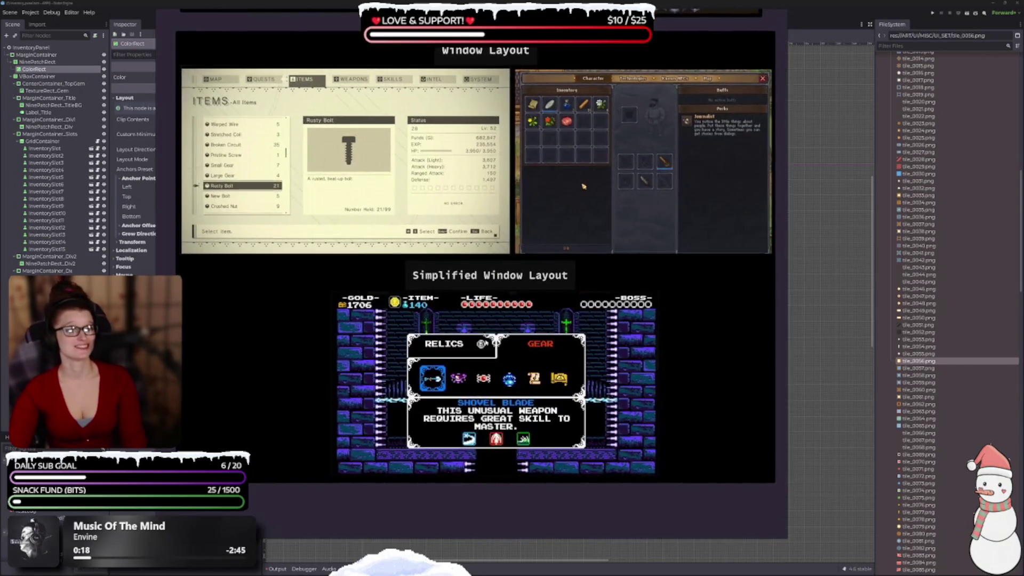
{"action": "mouse_move", "coordinate": [339, 62]}
{"action": "left_mouse_down"}
{"action": "mouse_move", "coordinate": [603, 193]}
{"action": "mouse_move", "coordinate": [536, 196]}
{"action": "mouse_move", "coordinate": [332, 75]}
{"action": "left_mouse_up"}
{"action": "scroll", "coordinate": [447, 469], "scroll_direction": "up", "scroll_amount": 2}
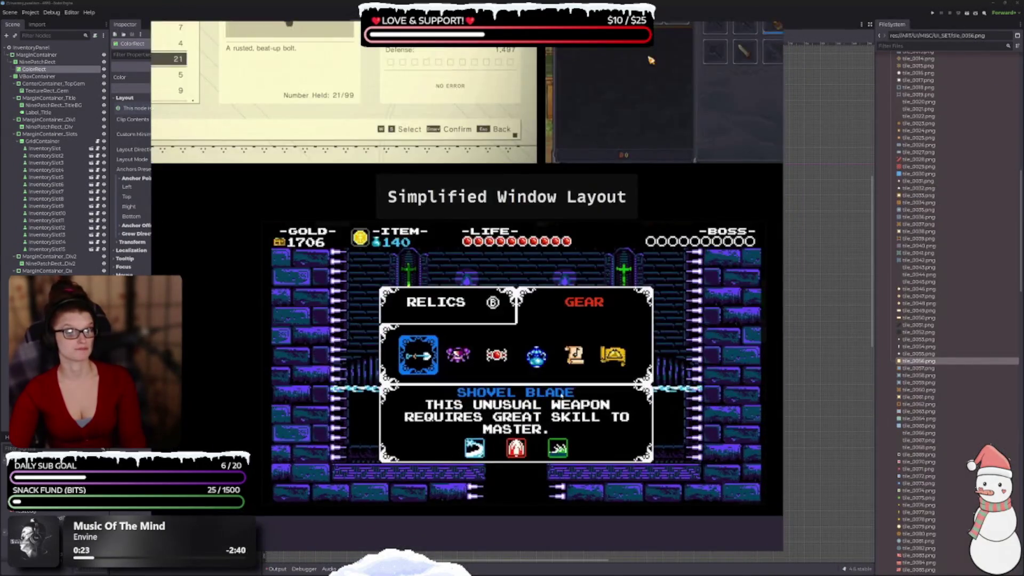
{"action": "left_click_drag", "start_coordinate": [547, 300], "coordinate": [615, 526]}
{"action": "scroll", "coordinate": [615, 526], "scroll_direction": "down", "scroll_amount": 2}
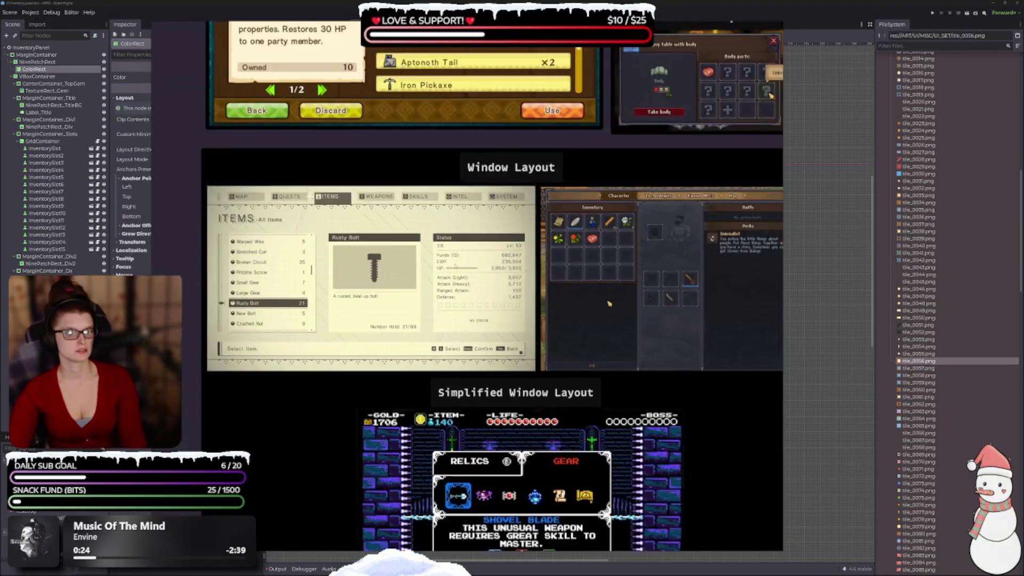
{"action": "left_click_drag", "start_coordinate": [455, 256], "coordinate": [455, 416]}
Browse the Shards/Gems, Window Layout, Enemy Loot images and zoom in on the Herb details card.
{"action": "left_click_drag", "start_coordinate": [319, 333], "coordinate": [380, 468]}
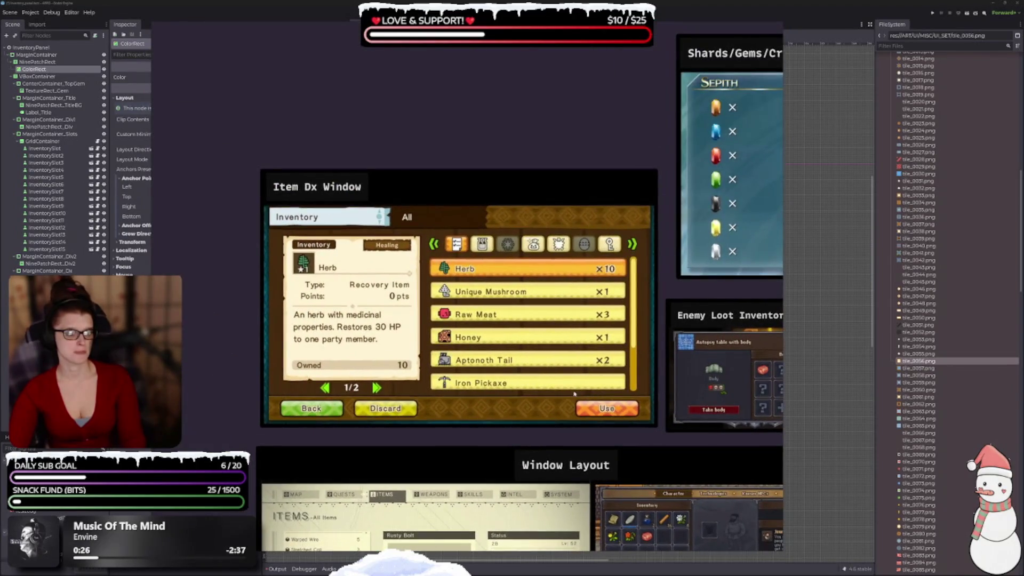
{"action": "mouse_move", "coordinate": [574, 393]}
{"action": "left_mouse_down"}
{"action": "mouse_move", "coordinate": [255, 393]}
{"action": "mouse_move", "coordinate": [288, 227]}
{"action": "mouse_move", "coordinate": [662, 240]}
{"action": "left_mouse_up"}
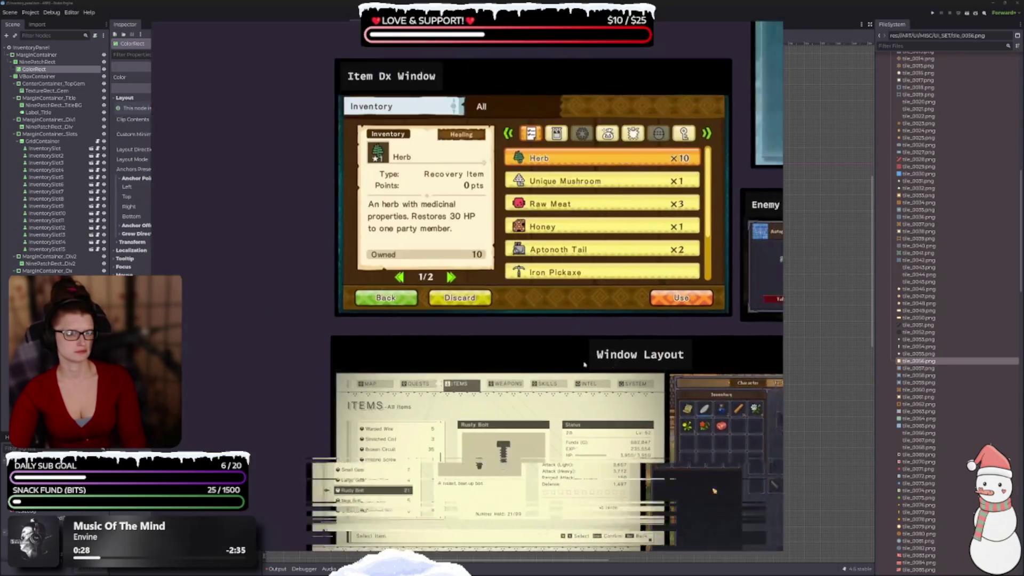
{"action": "scroll", "coordinate": [406, 226], "scroll_direction": "up", "scroll_amount": 5}
{"action": "left_click_drag", "start_coordinate": [406, 225], "coordinate": [406, 289]}
{"action": "scroll", "coordinate": [412, 230], "scroll_direction": "down", "scroll_amount": 2}
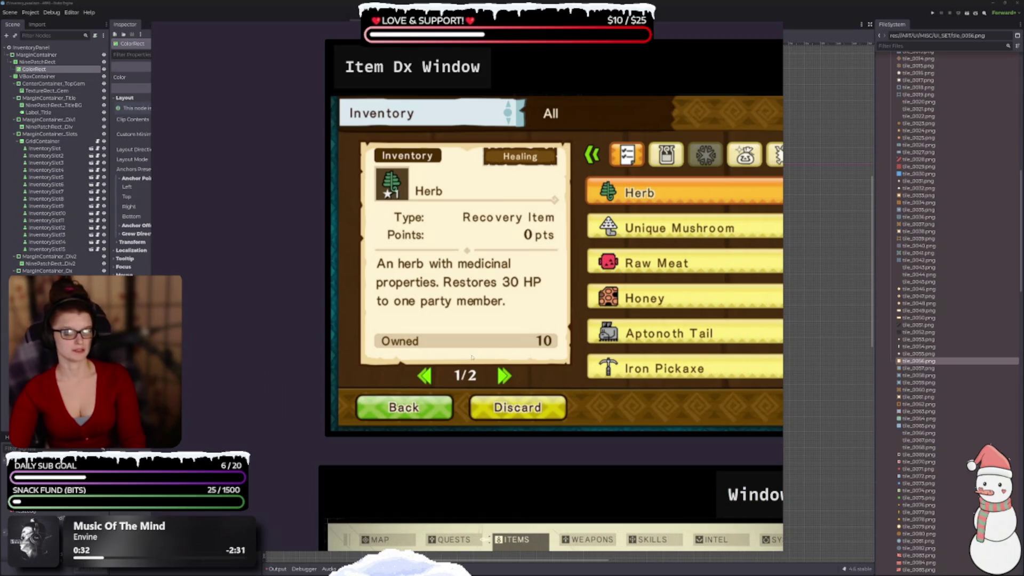
{"action": "scroll", "coordinate": [405, 357], "scroll_direction": "down", "scroll_amount": 2}
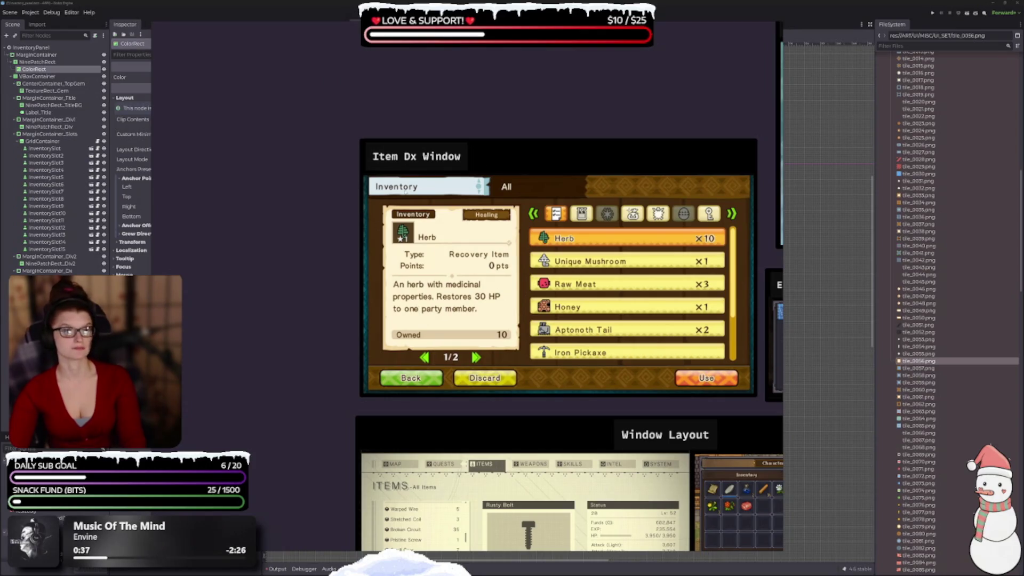
Narrow the reference board and shift it right, beside the Godot inventory panel.
{"action": "left_click", "coordinate": [151, 190]}
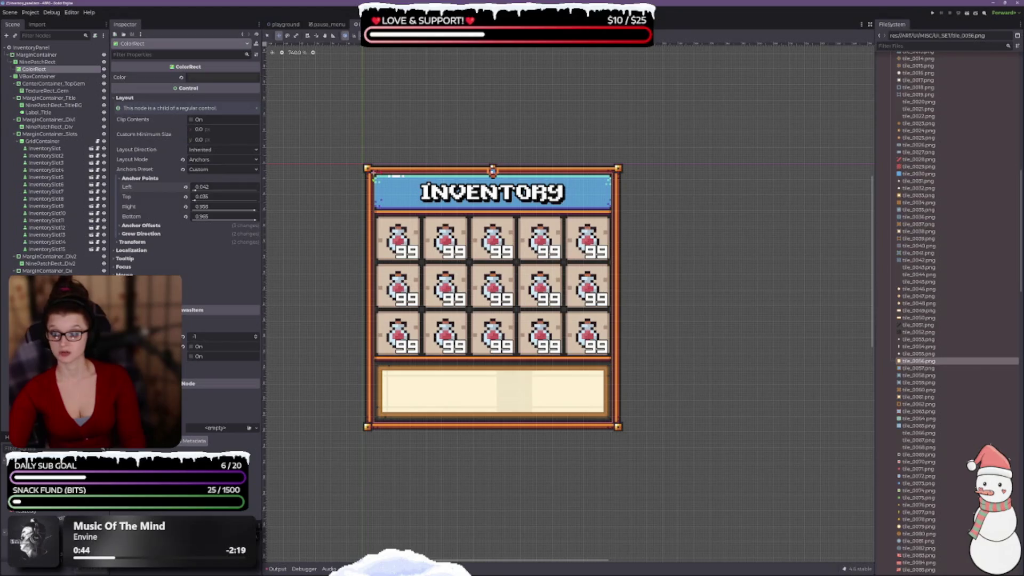
{"action": "key", "text": "alt+Tab"}
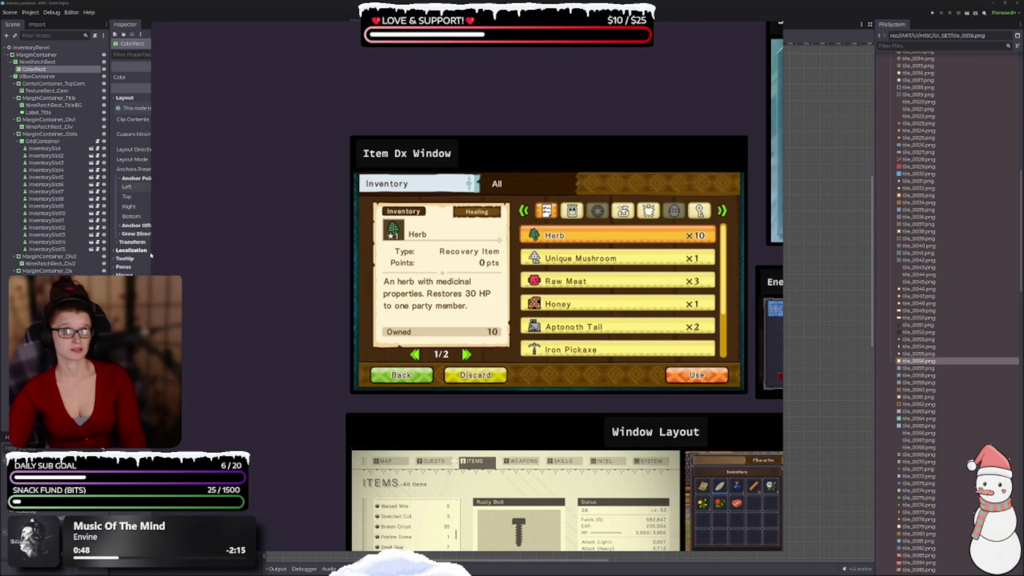
{"action": "left_click_drag", "start_coordinate": [151, 255], "coordinate": [333, 256]}
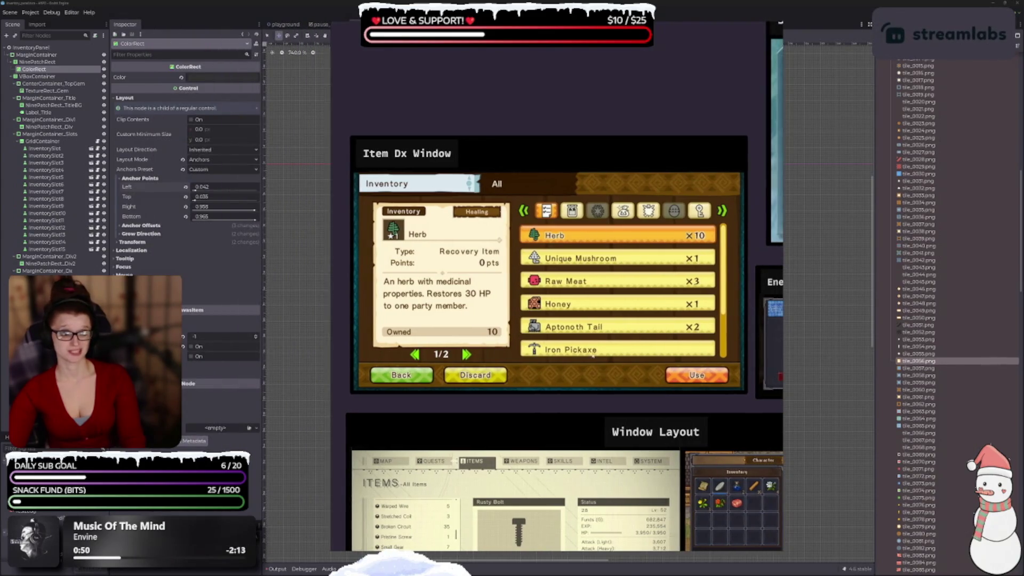
{"action": "mouse_move", "coordinate": [593, 356]}
{"action": "left_mouse_down"}
{"action": "mouse_move", "coordinate": [854, 338]}
{"action": "mouse_move", "coordinate": [820, 368]}
{"action": "mouse_move", "coordinate": [825, 361]}
{"action": "left_mouse_up"}
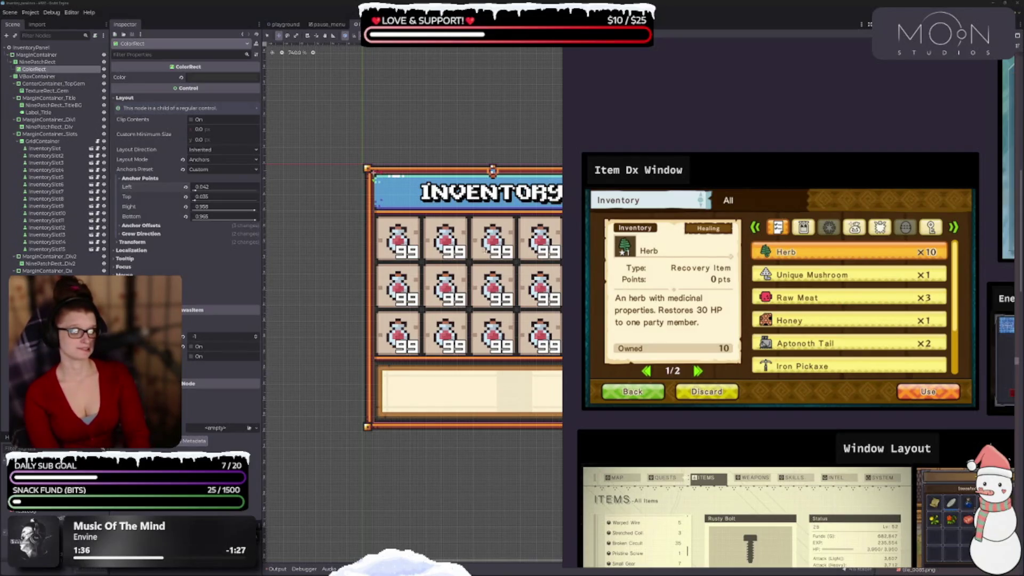
Move the reference board left beside the inventory panel, then switch to the Missions and Quests page.
{"action": "scroll", "coordinate": [462, 368], "scroll_direction": "down", "scroll_amount": 5}
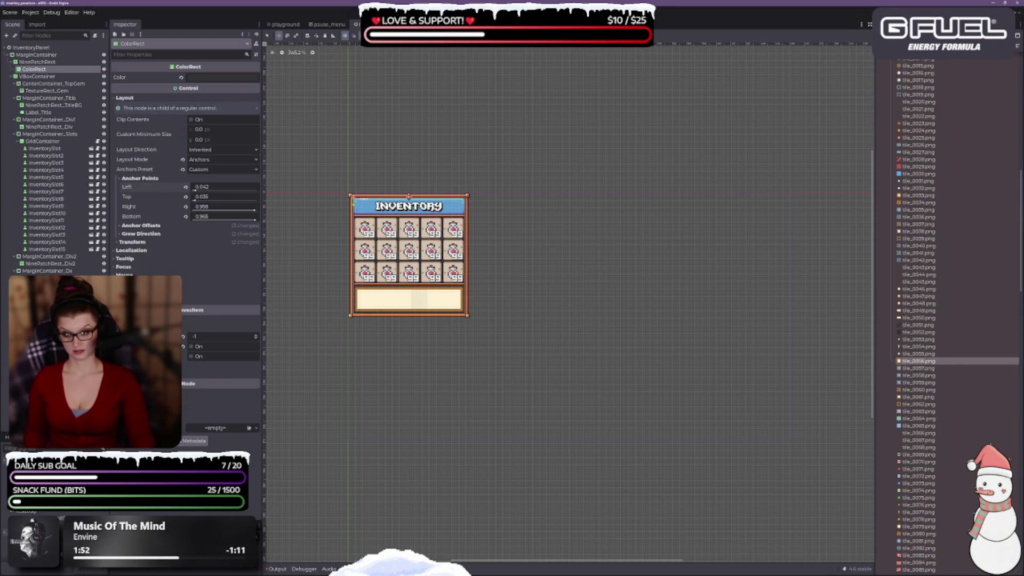
{"action": "key", "text": "alt+Tab"}
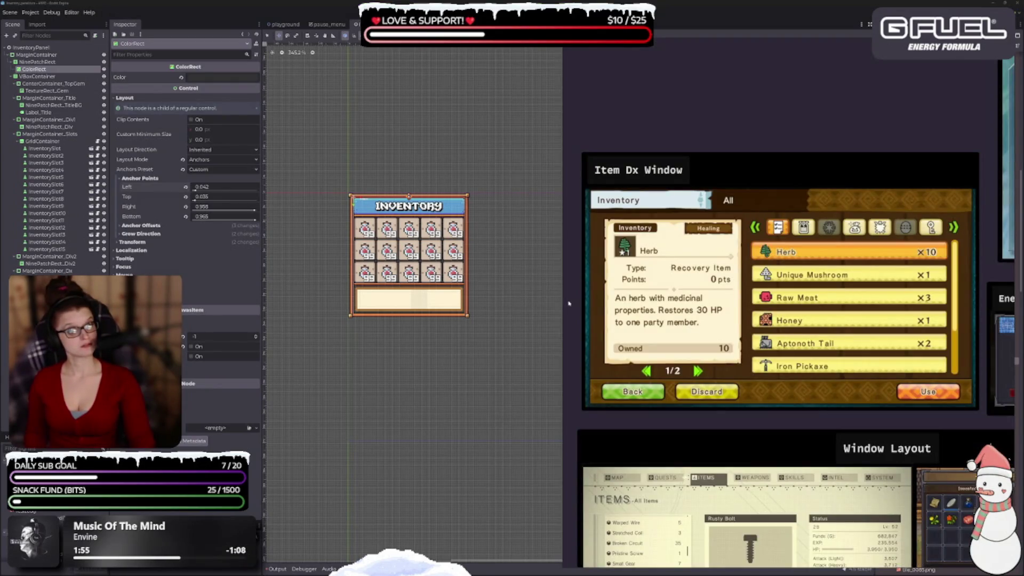
{"action": "left_click_drag", "start_coordinate": [568, 304], "coordinate": [324, 286]}
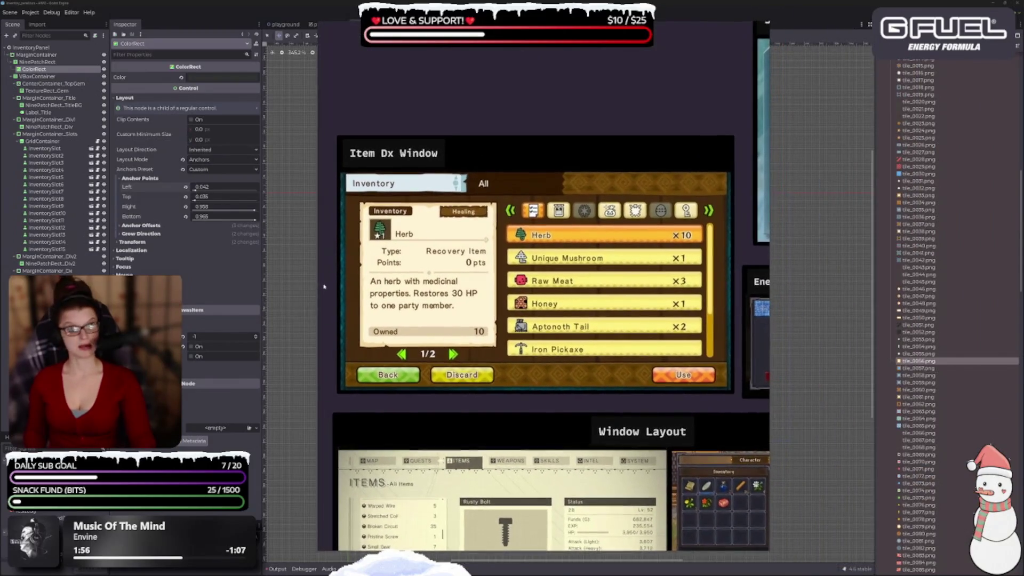
{"action": "scroll", "coordinate": [408, 312], "scroll_direction": "down", "scroll_amount": 3}
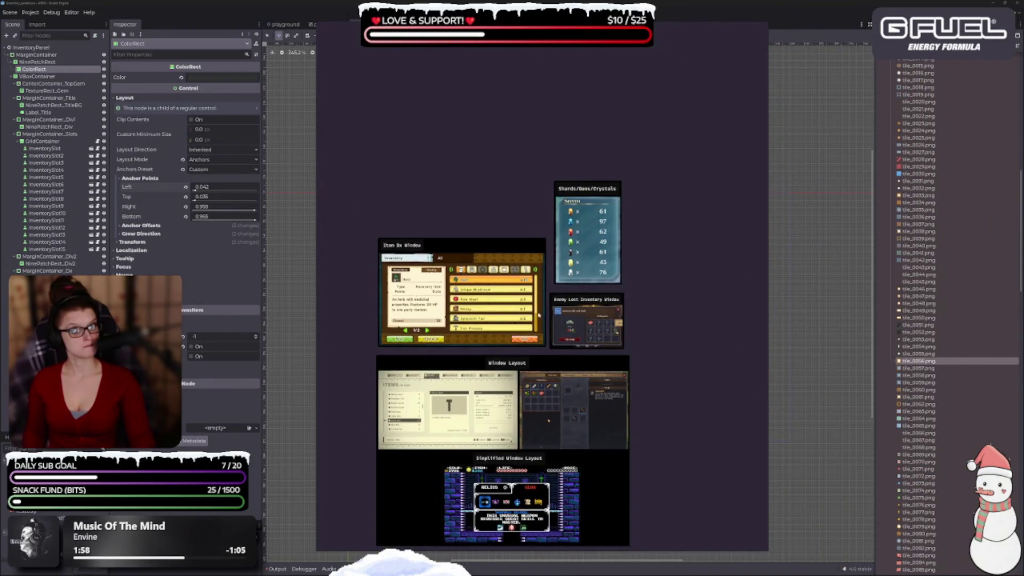
{"action": "scroll", "coordinate": [538, 315], "scroll_direction": "up", "scroll_amount": 3}
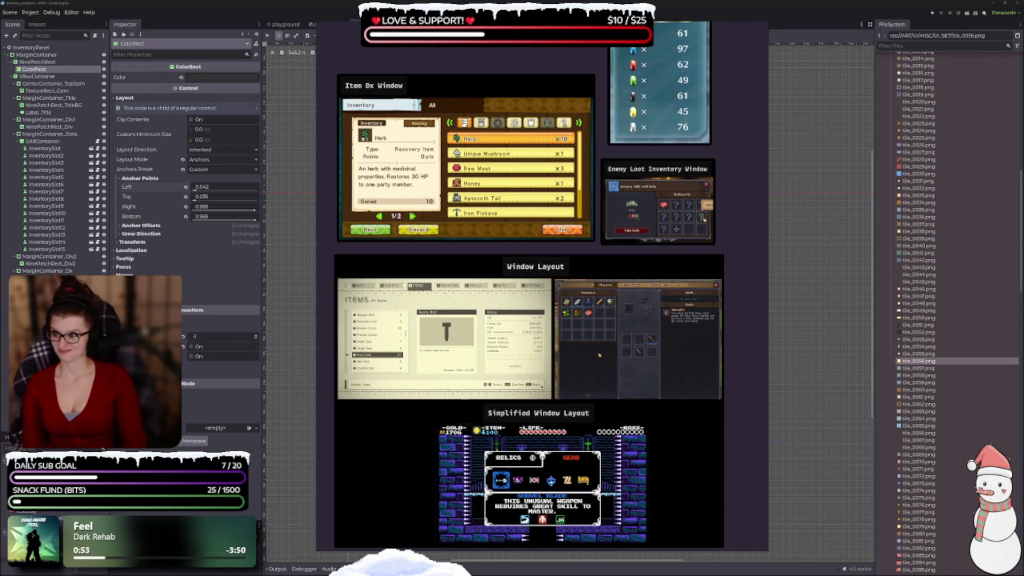
{"action": "key", "text": "alt+Tab"}
{"action": "scroll", "coordinate": [449, 391], "scroll_direction": "down", "scroll_amount": 1}
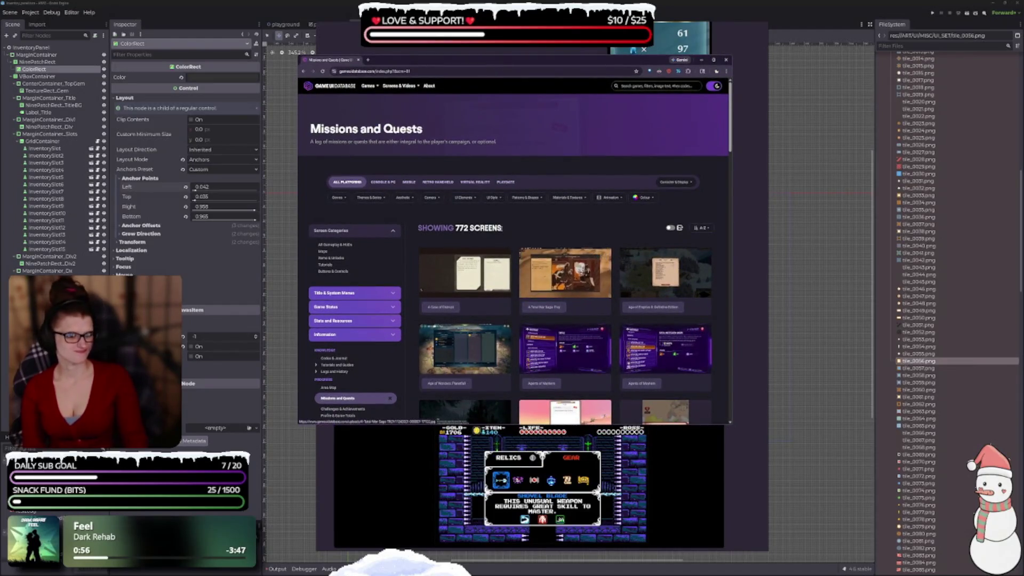
Try the Aesthetic, Themes & Series and UI Style filter dropdowns on Missions and Quests.
{"action": "left_click", "coordinate": [408, 200]}
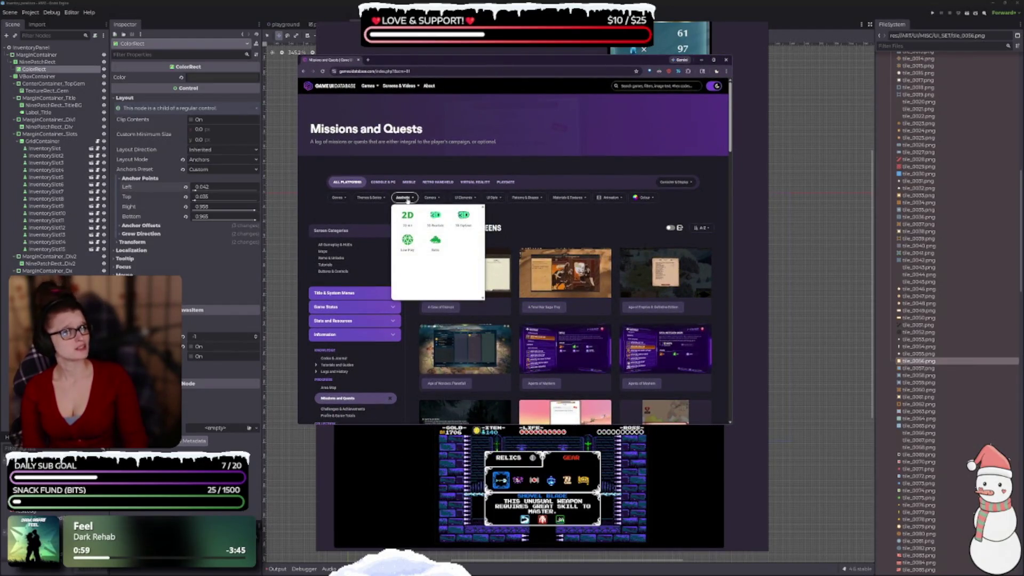
{"action": "left_click", "coordinate": [408, 200]}
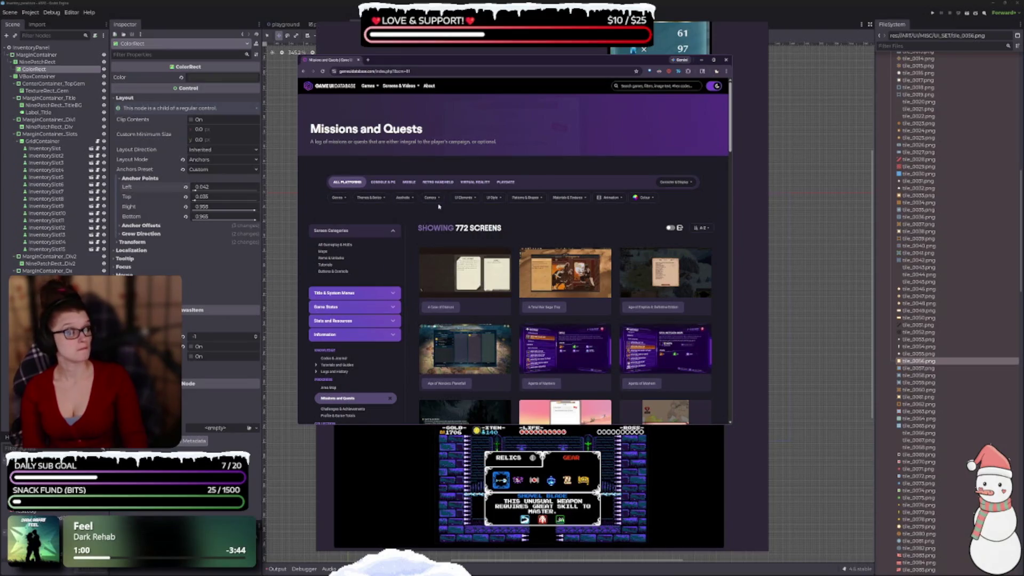
{"action": "left_click", "coordinate": [378, 201]}
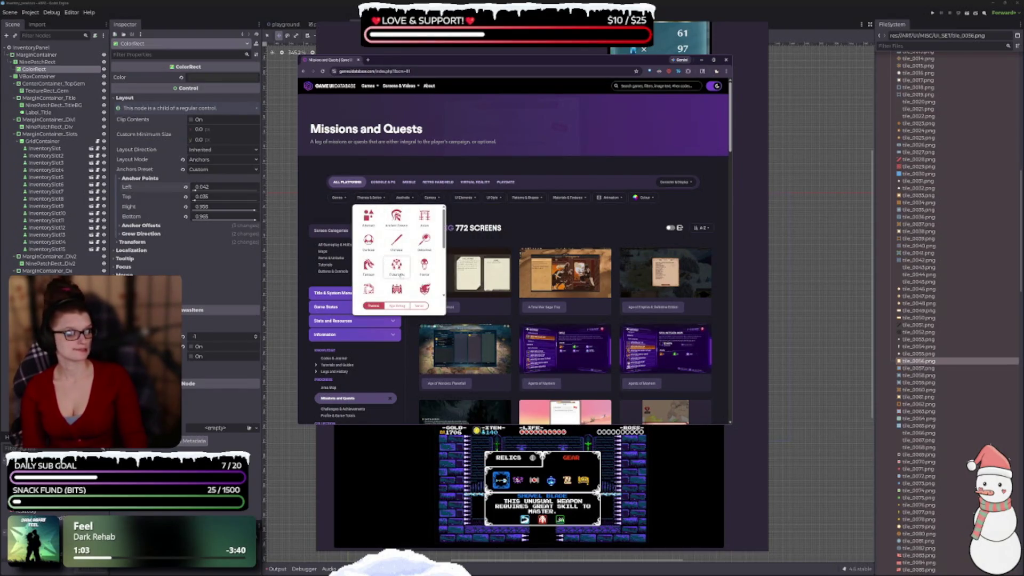
{"action": "scroll", "coordinate": [410, 268], "scroll_direction": "down", "scroll_amount": 5}
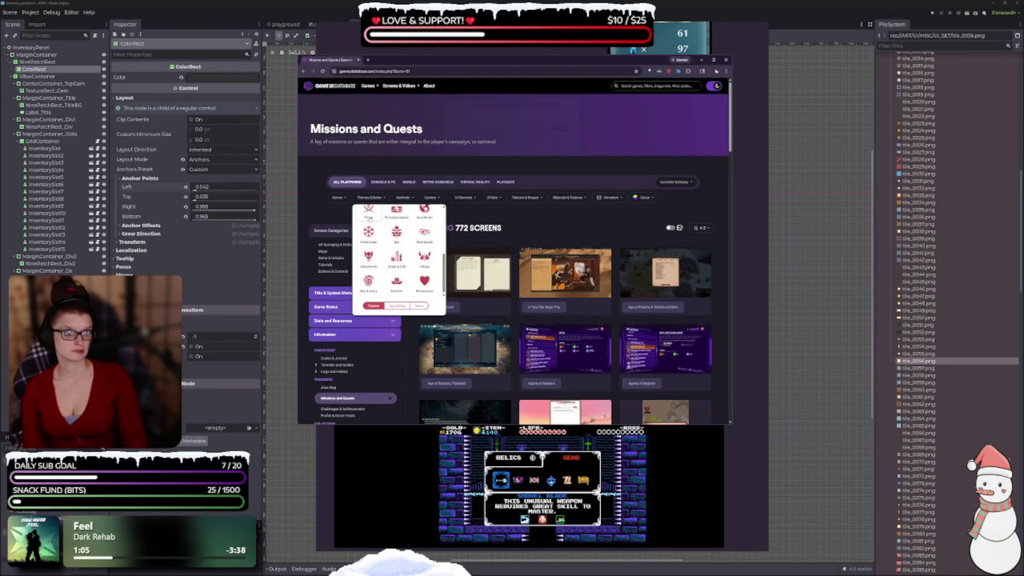
{"action": "left_click", "coordinate": [490, 199]}
{"action": "scroll", "coordinate": [501, 250], "scroll_direction": "down", "scroll_amount": 1}
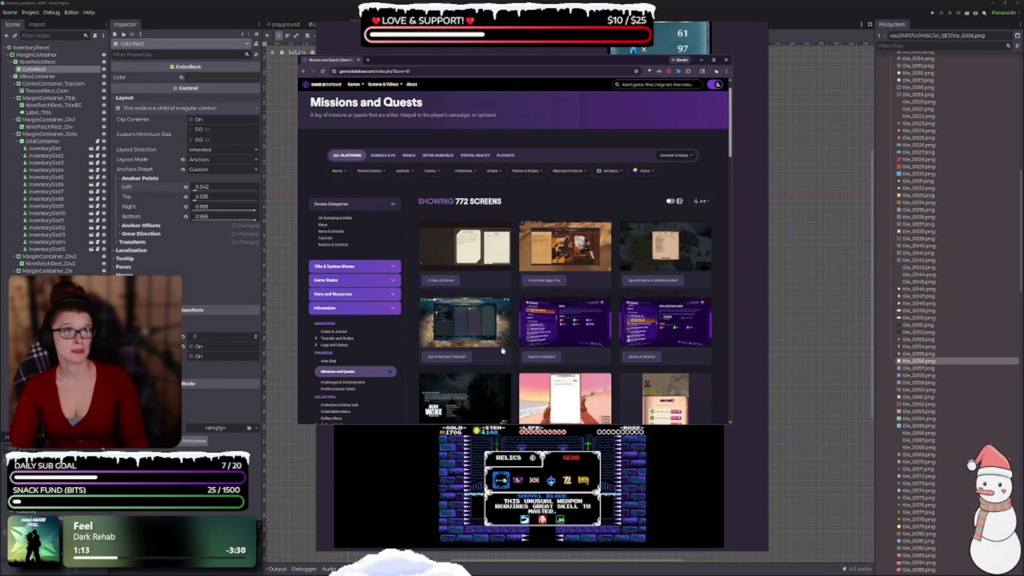
Zoom the page in and out, returning it to normal browser zoom.
{"action": "key", "text": "ctrl+plus"}
{"action": "key", "text": "ctrl+plus"}
{"action": "key", "text": "ctrl+plus"}
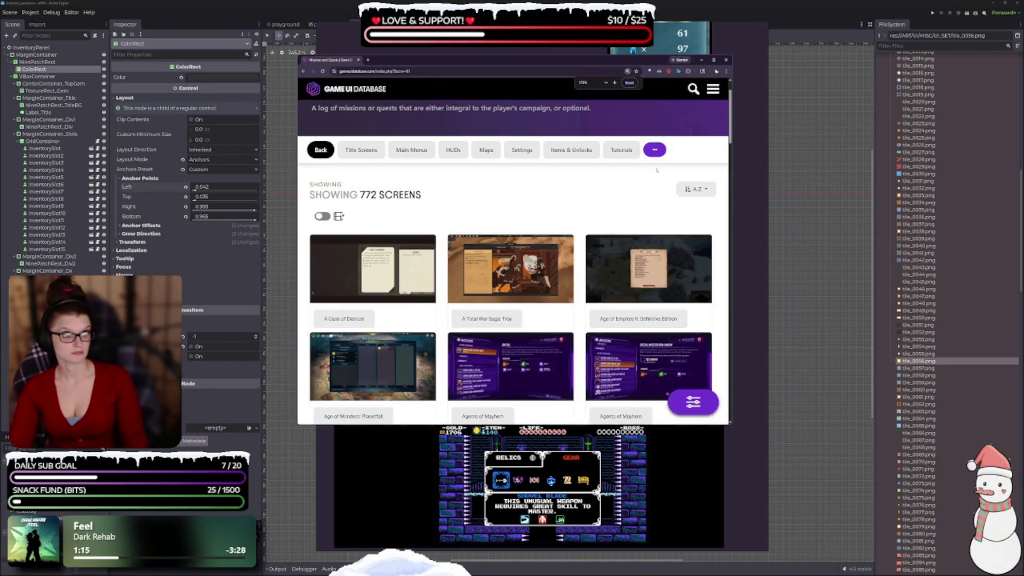
{"action": "scroll", "coordinate": [619, 181], "scroll_direction": "up", "scroll_amount": 2}
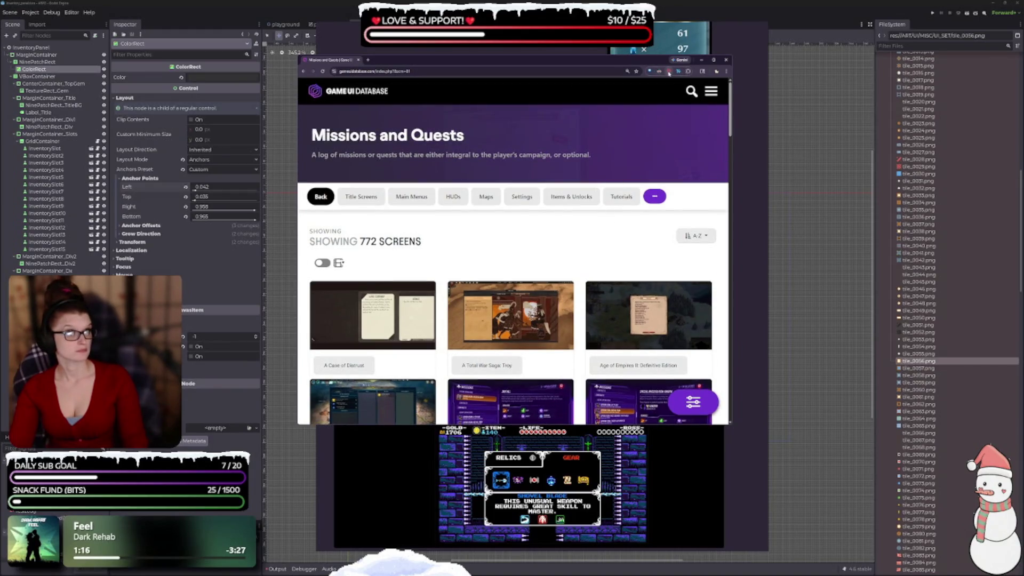
{"action": "left_click", "coordinate": [659, 71]}
{"action": "key", "text": "Escape"}
{"action": "key", "text": "ctrl+minus"}
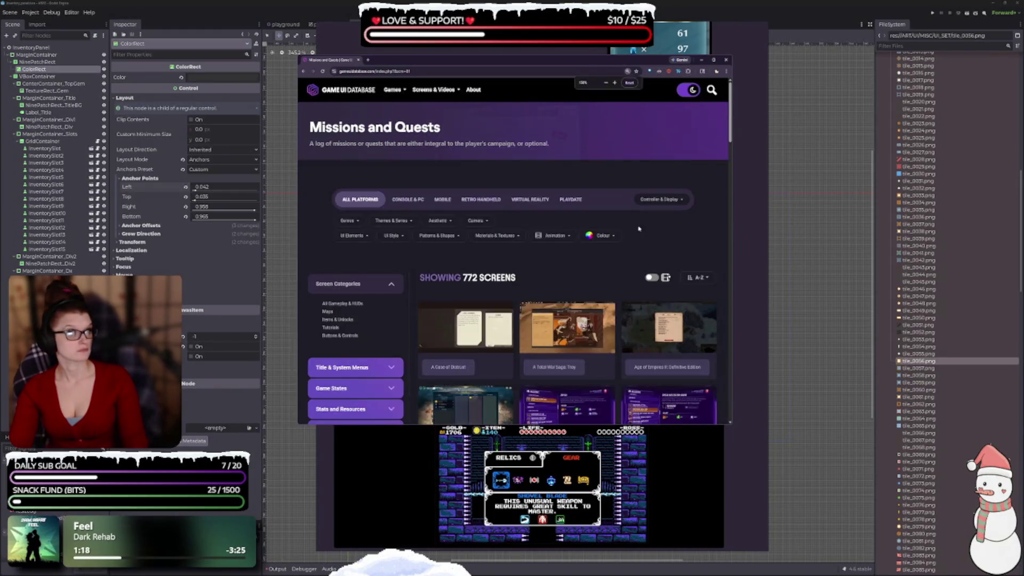
{"action": "key", "text": "ctrl+plus"}
{"action": "key", "text": "ctrl+plus"}
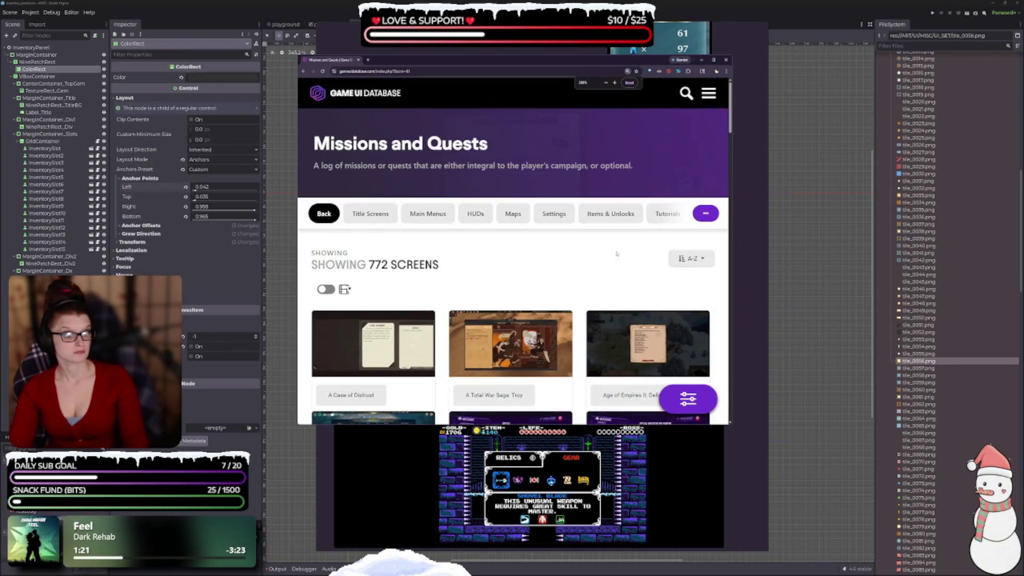
{"action": "key", "text": "ctrl+minus"}
{"action": "key", "text": "ctrl+minus"}
{"action": "scroll", "coordinate": [538, 240], "scroll_direction": "down", "scroll_amount": 2}
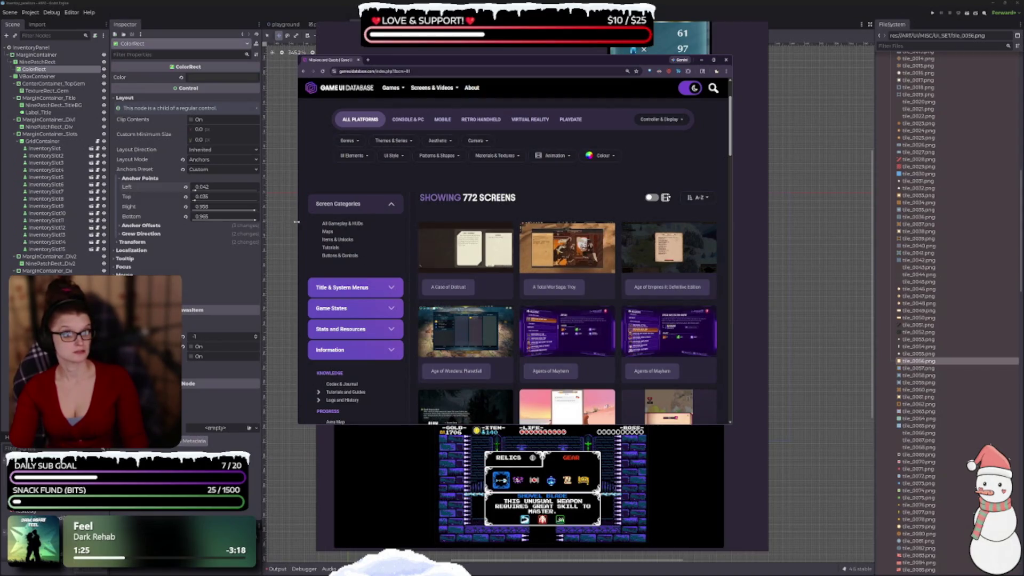
Widen the browser window leftward and show the Aesthetic style options.
{"action": "left_click_drag", "start_coordinate": [297, 221], "coordinate": [91, 222]}
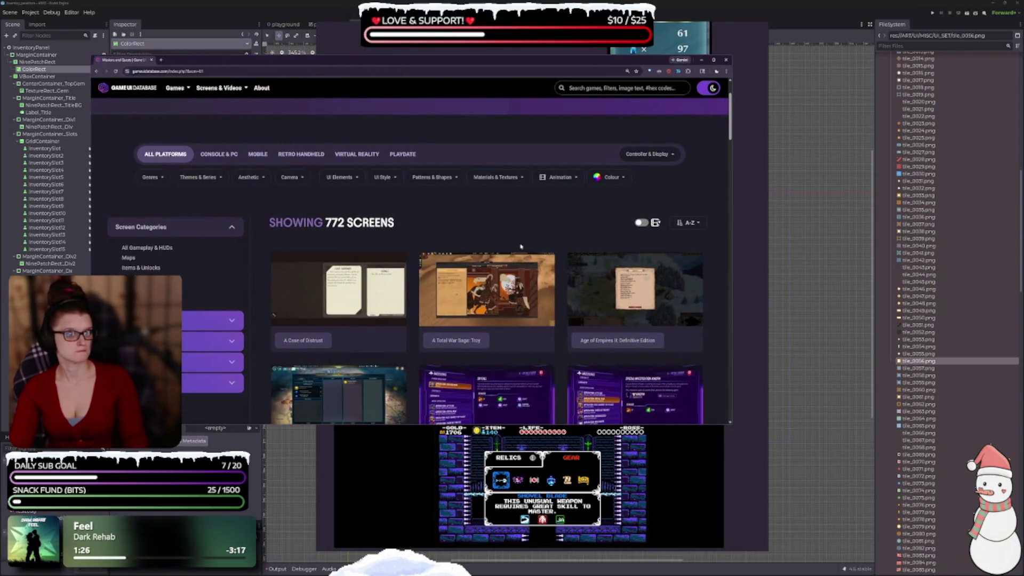
{"action": "scroll", "coordinate": [522, 246], "scroll_direction": "down", "scroll_amount": 3}
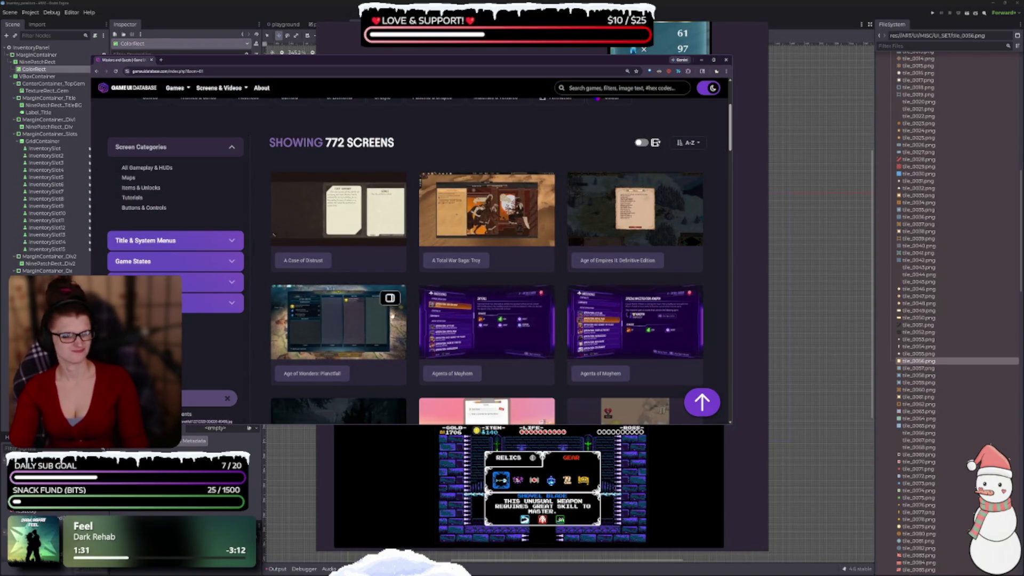
{"action": "scroll", "coordinate": [380, 319], "scroll_direction": "up", "scroll_amount": 3}
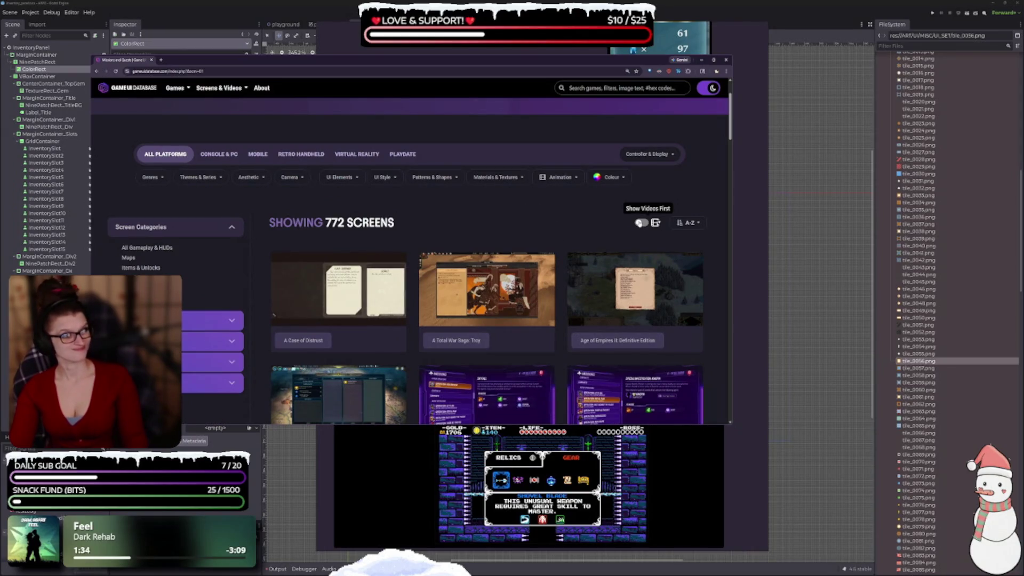
{"action": "left_click", "coordinate": [251, 180]}
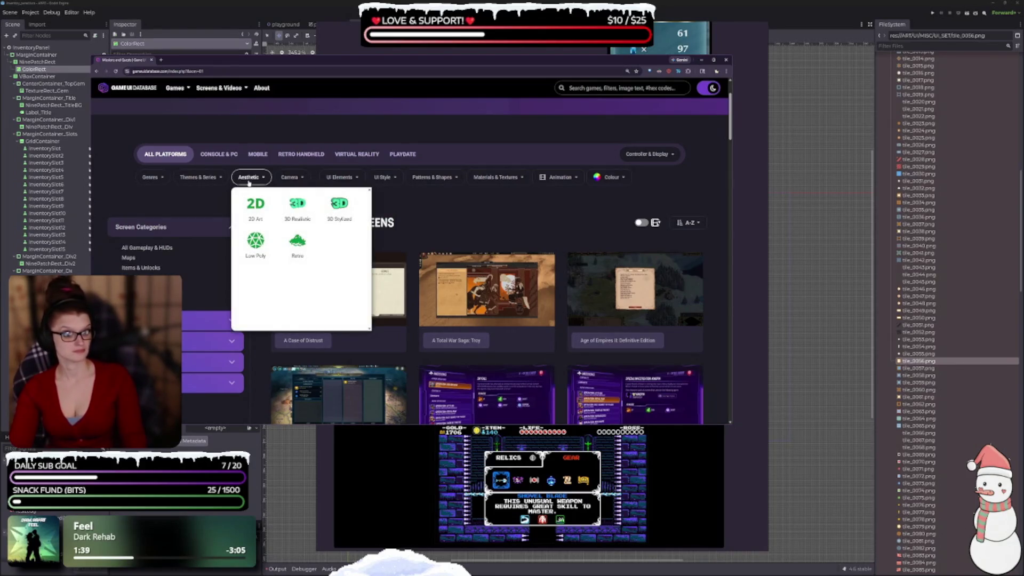
Filter to the Retro aesthetic (30 screens), scroll the results, and open the Ara Fell screenshot.
{"action": "left_click", "coordinate": [298, 255]}
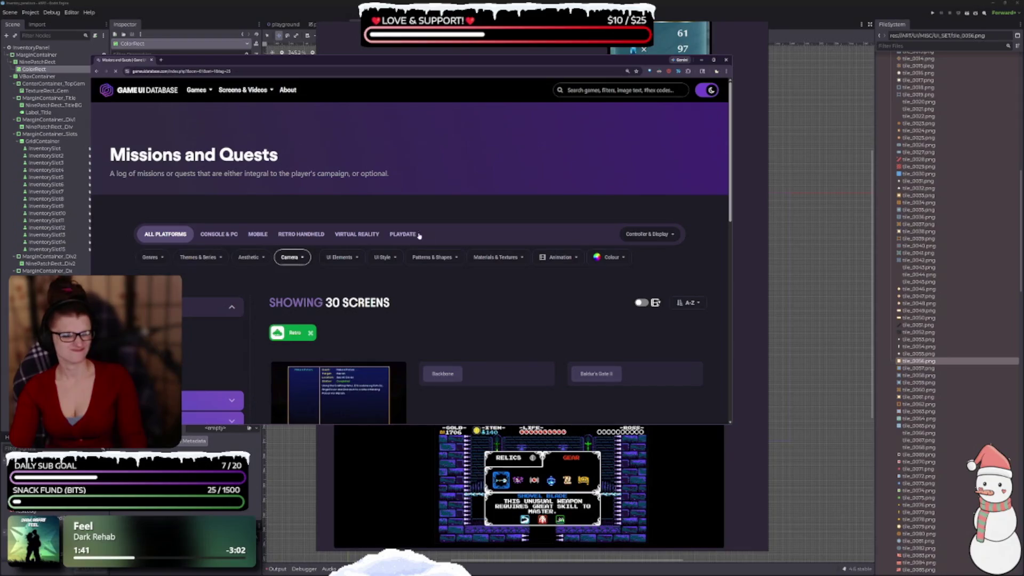
{"action": "scroll", "coordinate": [420, 235], "scroll_direction": "down", "scroll_amount": 3}
{"action": "scroll", "coordinate": [423, 309], "scroll_direction": "down", "scroll_amount": 3}
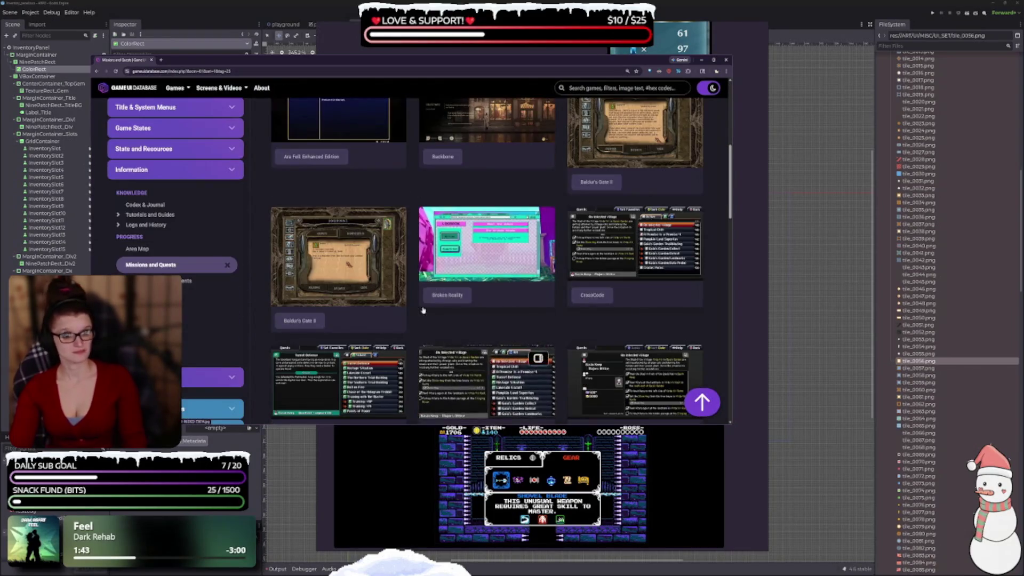
{"action": "scroll", "coordinate": [457, 306], "scroll_direction": "up", "scroll_amount": 3}
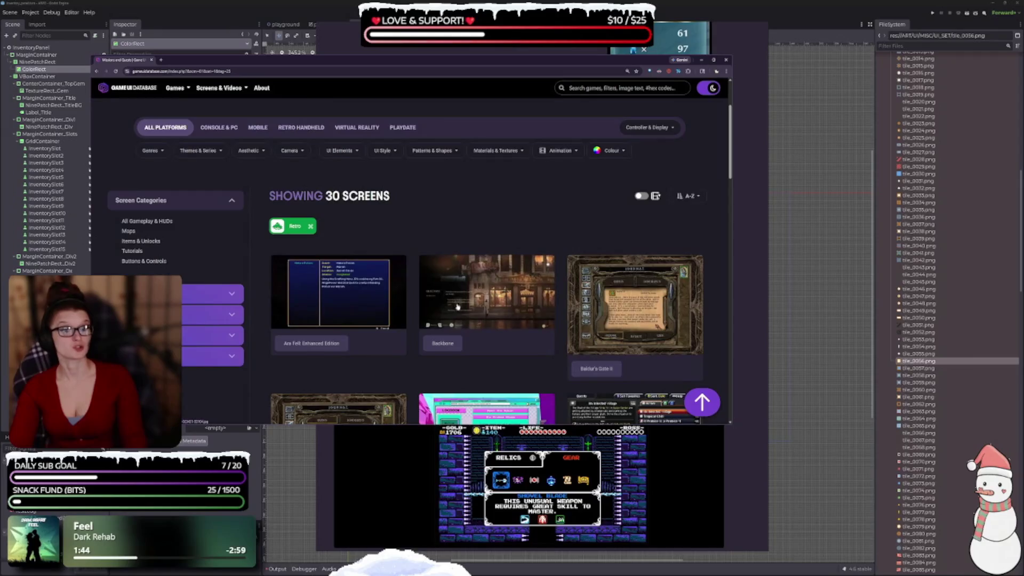
{"action": "scroll", "coordinate": [457, 306], "scroll_direction": "down", "scroll_amount": 3}
{"action": "scroll", "coordinate": [460, 326], "scroll_direction": "down", "scroll_amount": 2}
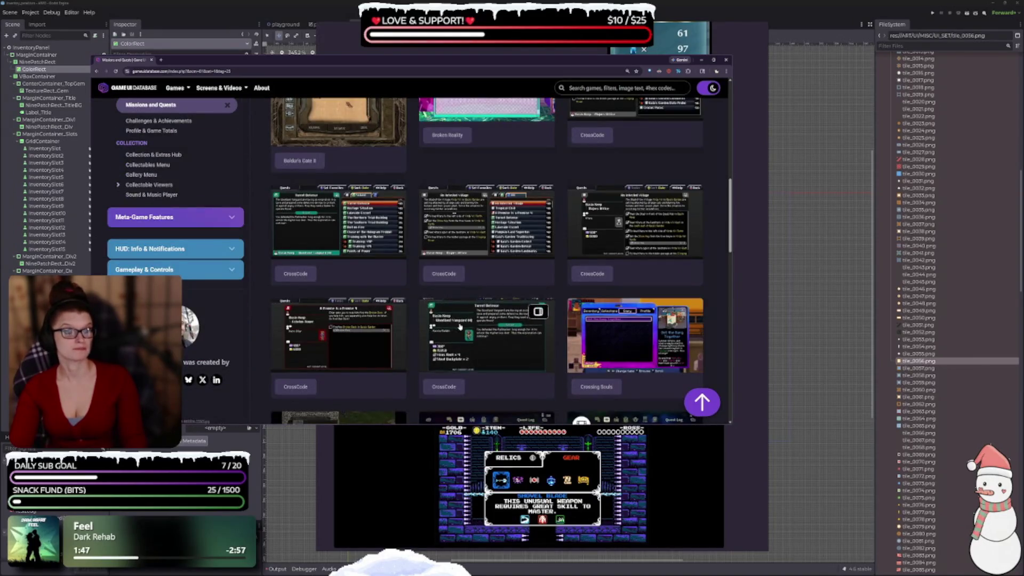
{"action": "scroll", "coordinate": [449, 328], "scroll_direction": "down", "scroll_amount": 2}
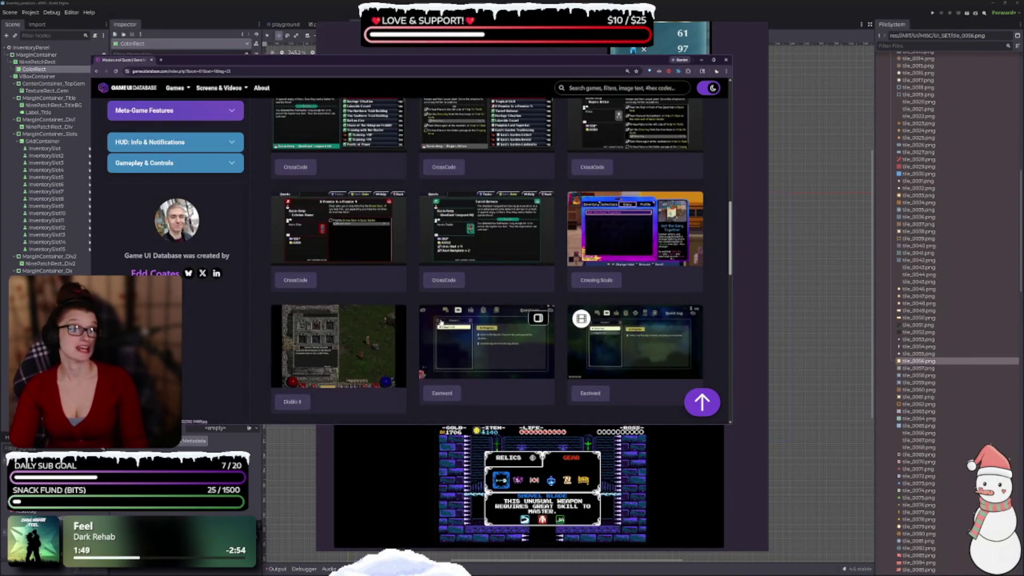
{"action": "scroll", "coordinate": [464, 363], "scroll_direction": "up", "scroll_amount": 6}
{"action": "scroll", "coordinate": [468, 369], "scroll_direction": "up", "scroll_amount": 3}
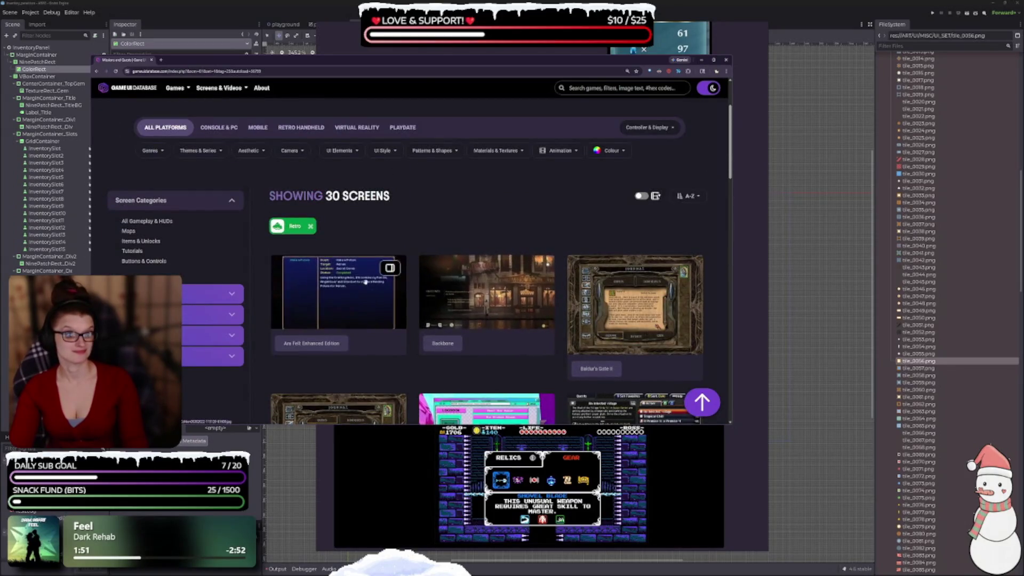
{"action": "left_click", "coordinate": [341, 293]}
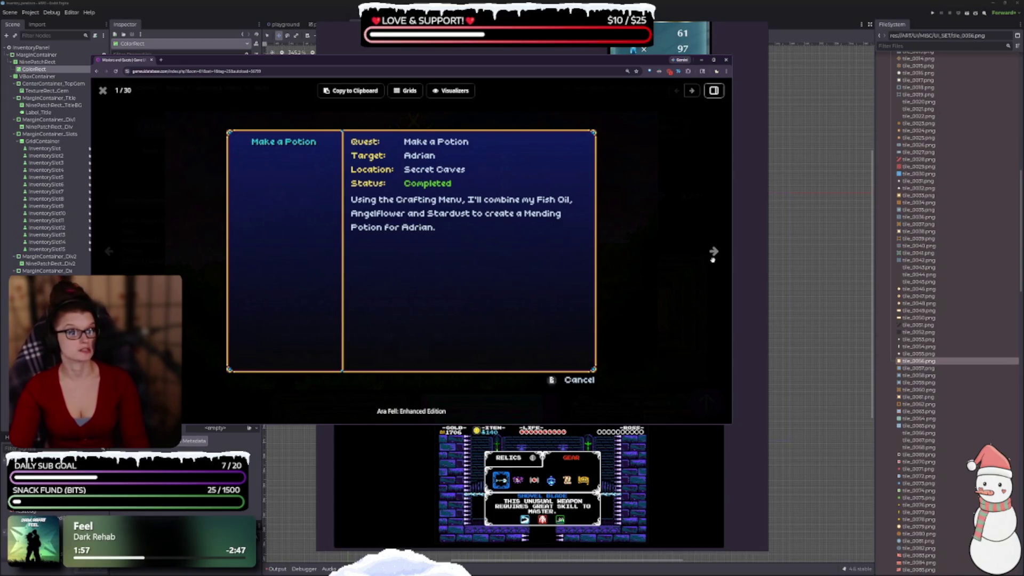
Flip between the Ara Fell and Backbone screenshots, move the browser window, then close the viewer.
{"action": "left_click", "coordinate": [714, 253]}
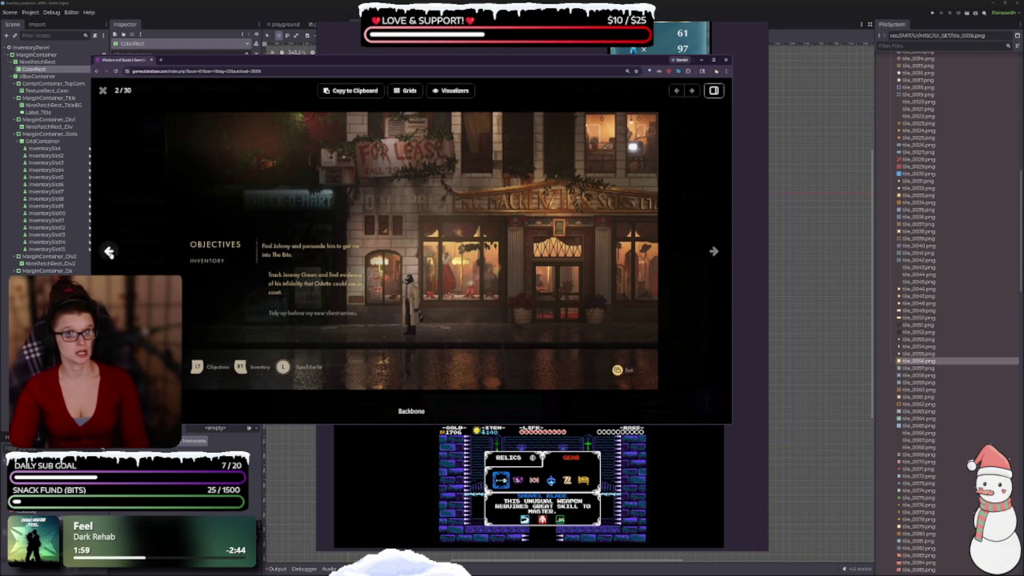
{"action": "left_click", "coordinate": [107, 253]}
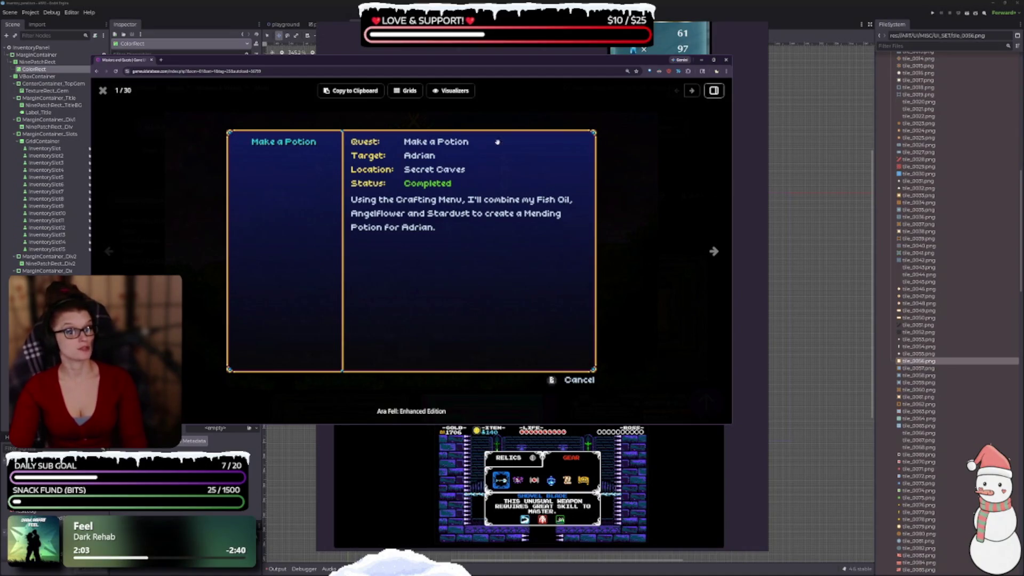
{"action": "left_click_drag", "start_coordinate": [508, 67], "coordinate": [578, 84]}
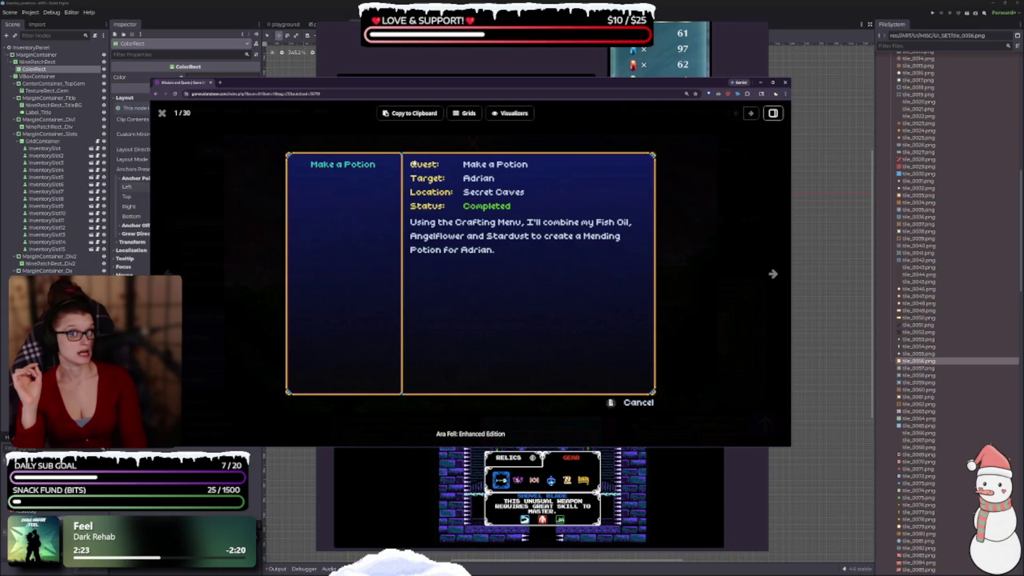
{"action": "left_click", "coordinate": [773, 275]}
{"action": "key", "text": "Escape"}
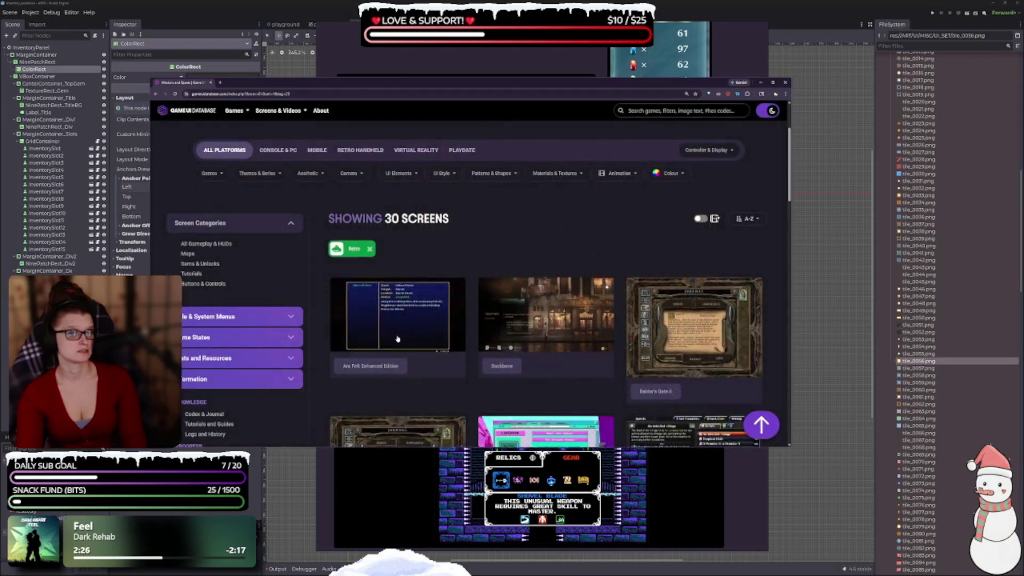
Preview the Broken Reality logbook screenshot full size and close it.
{"action": "scroll", "coordinate": [372, 324], "scroll_direction": "down", "scroll_amount": 1}
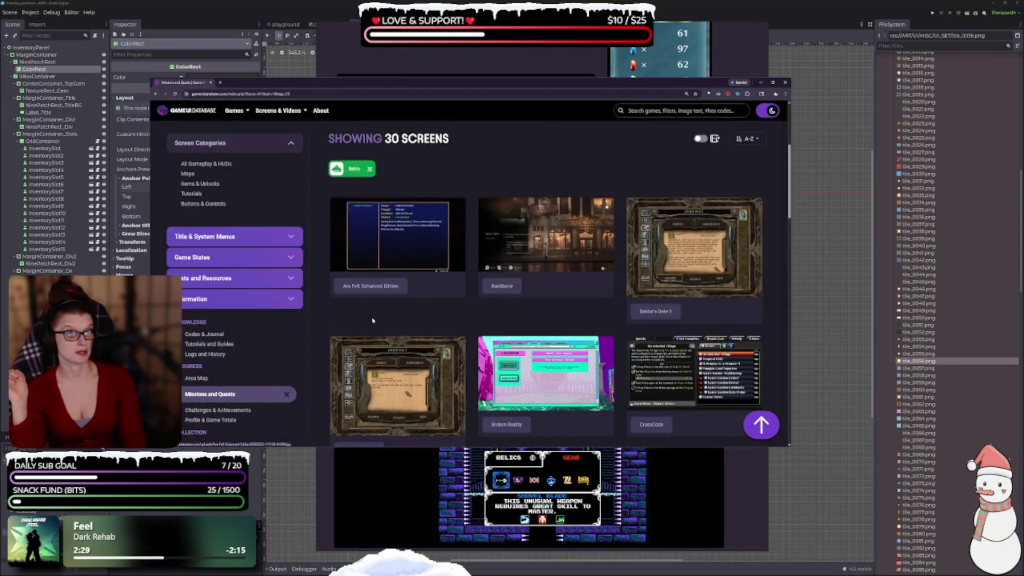
{"action": "scroll", "coordinate": [389, 304], "scroll_direction": "down", "scroll_amount": 3}
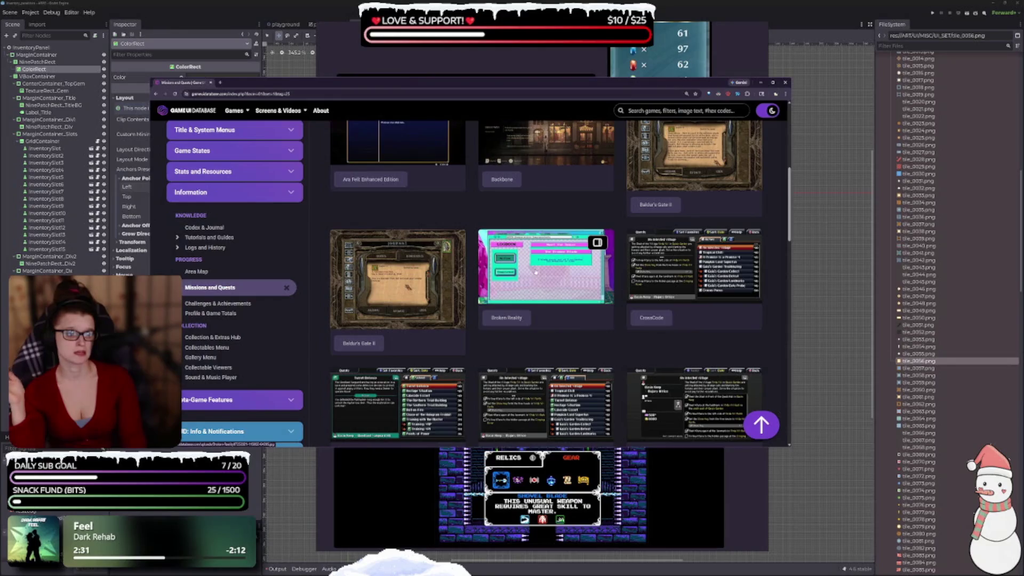
{"action": "left_click", "coordinate": [521, 278]}
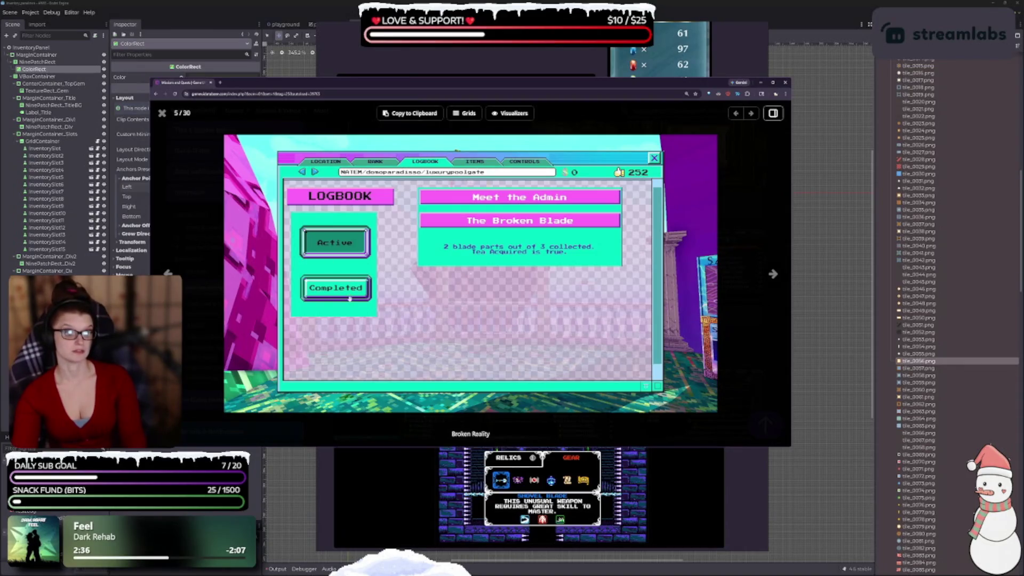
{"action": "key", "text": "Escape"}
Preview two CrossCode quest screenshots full size, closing each.
{"action": "left_click", "coordinate": [688, 283]}
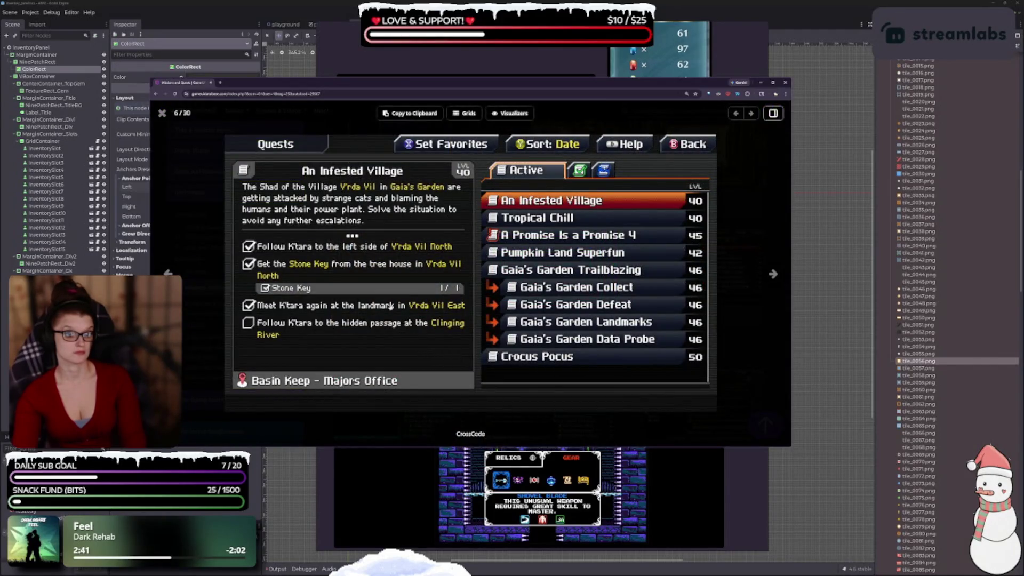
{"action": "key", "text": "Escape"}
{"action": "scroll", "coordinate": [678, 293], "scroll_direction": "down", "scroll_amount": 3}
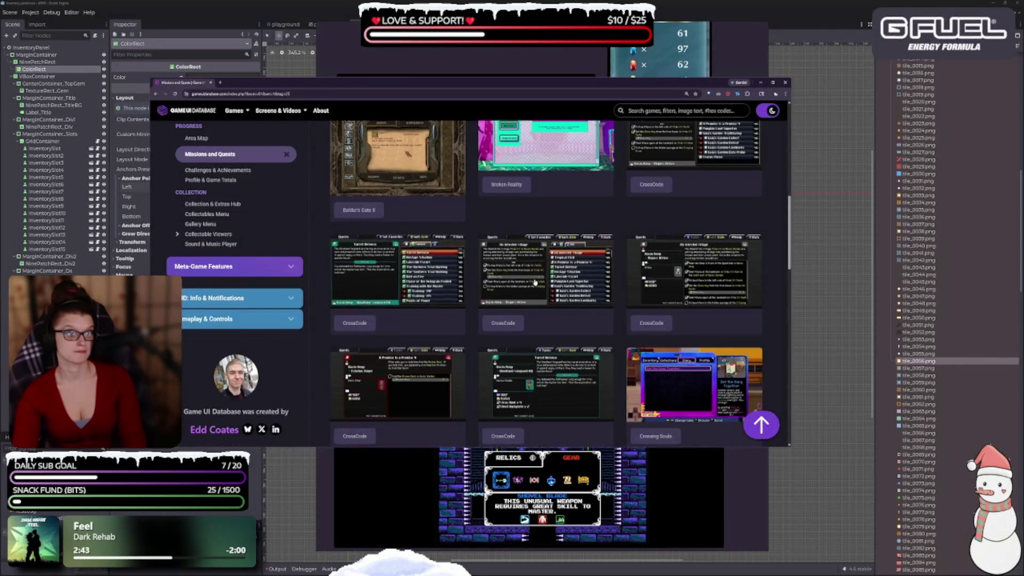
{"action": "left_click", "coordinate": [679, 293]}
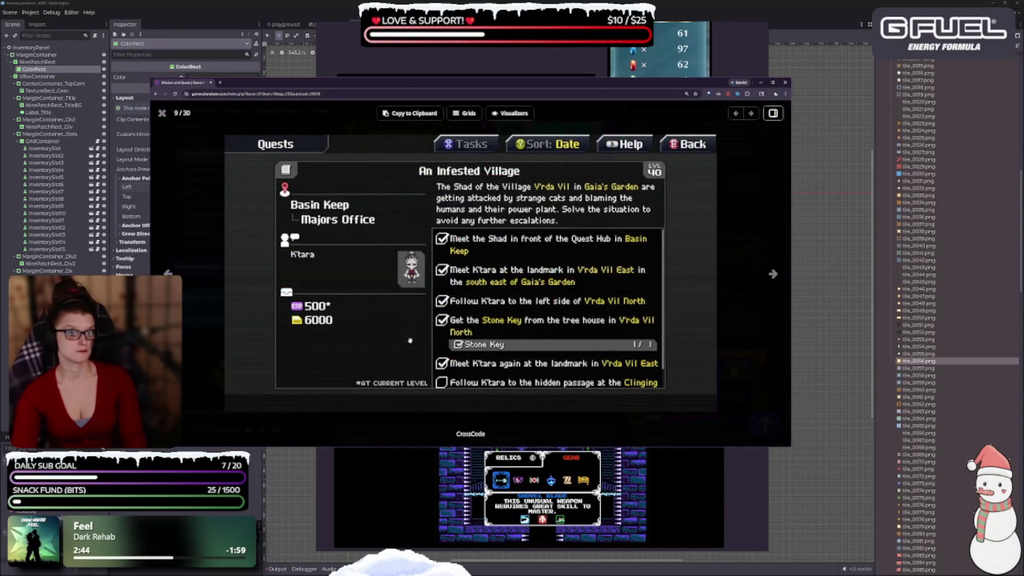
{"action": "key", "text": "Escape"}
Scroll further down the Retro results and open the Eastward quest log screenshot.
{"action": "scroll", "coordinate": [496, 411], "scroll_direction": "down", "scroll_amount": 5}
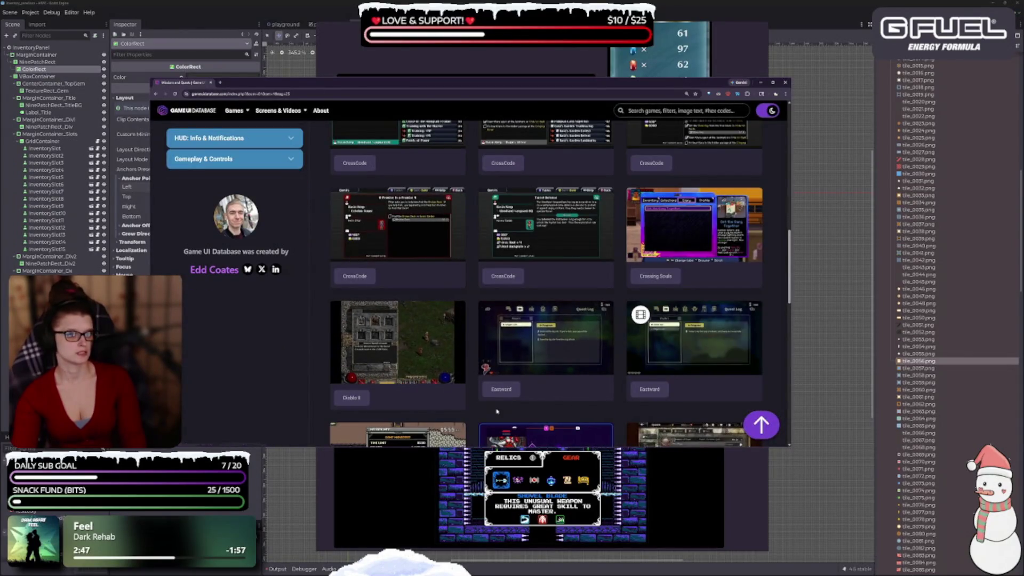
{"action": "scroll", "coordinate": [497, 412], "scroll_direction": "down", "scroll_amount": 1}
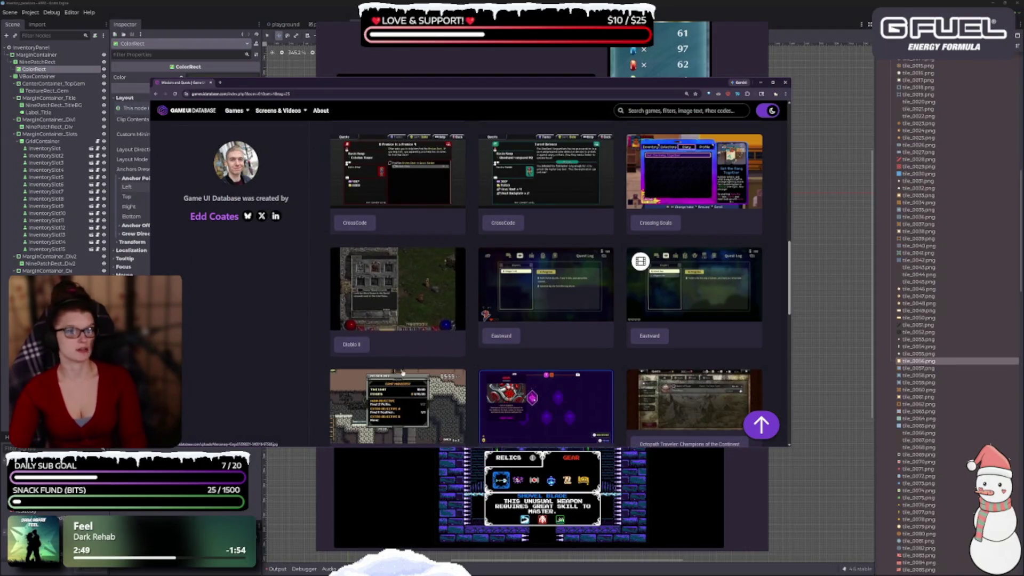
{"action": "scroll", "coordinate": [402, 372], "scroll_direction": "down", "scroll_amount": 1}
{"action": "left_click", "coordinate": [507, 240]}
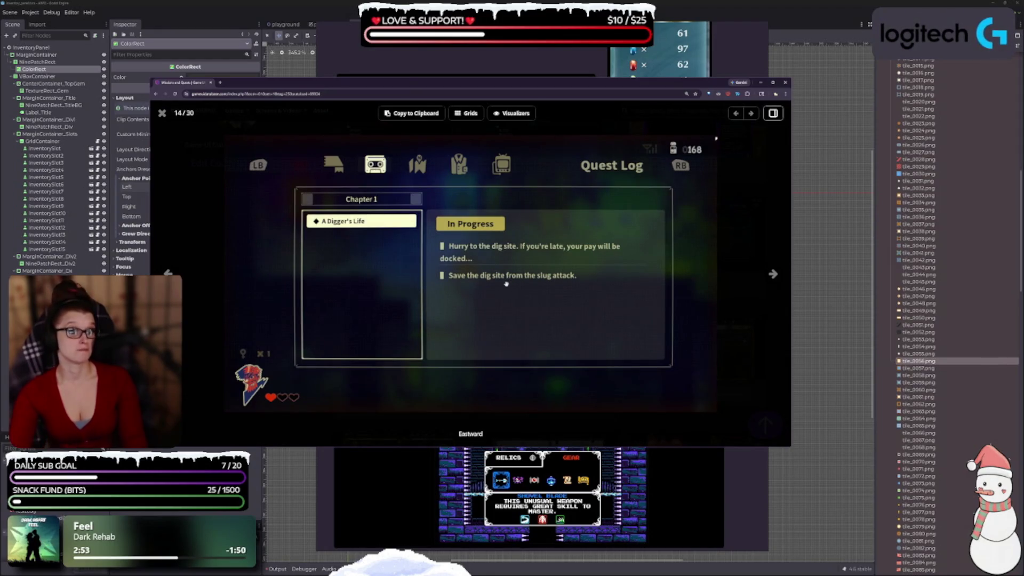
Close the Eastward preview and view the Mercenary Kings mission info screenshot.
{"action": "key", "text": "Escape"}
{"action": "scroll", "coordinate": [396, 356], "scroll_direction": "down", "scroll_amount": 1}
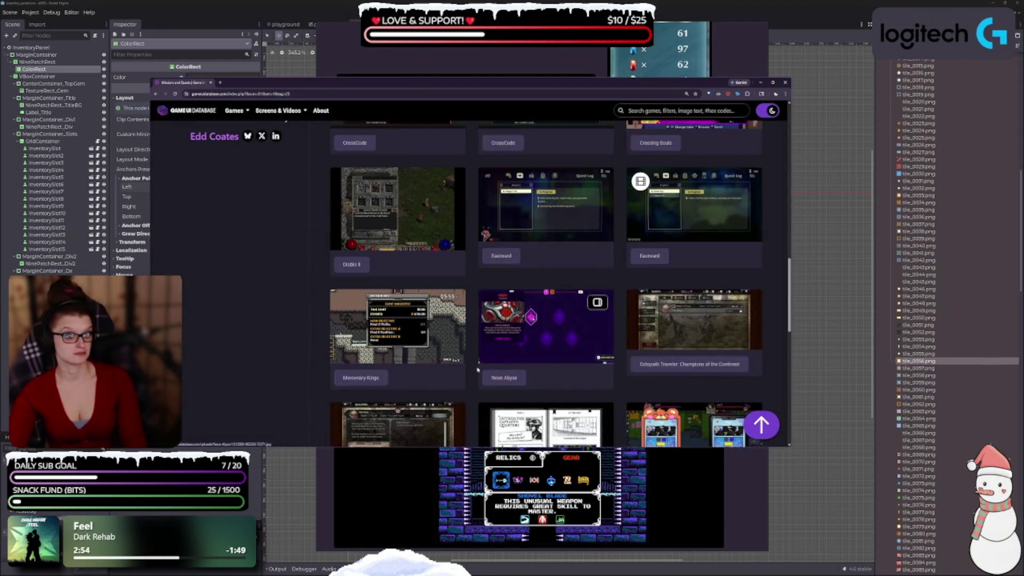
{"action": "left_click", "coordinate": [396, 355]}
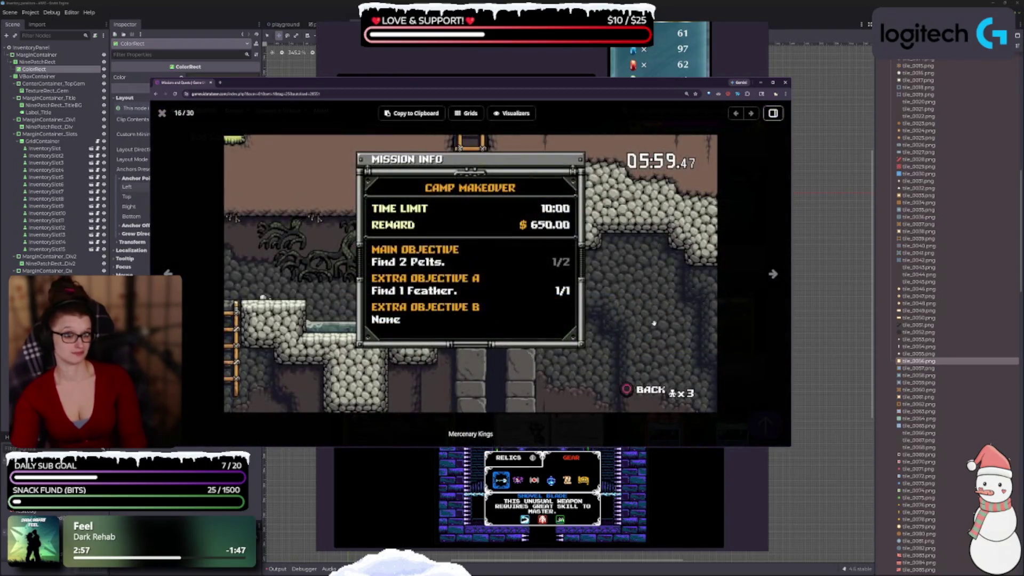
{"action": "key", "text": "Escape"}
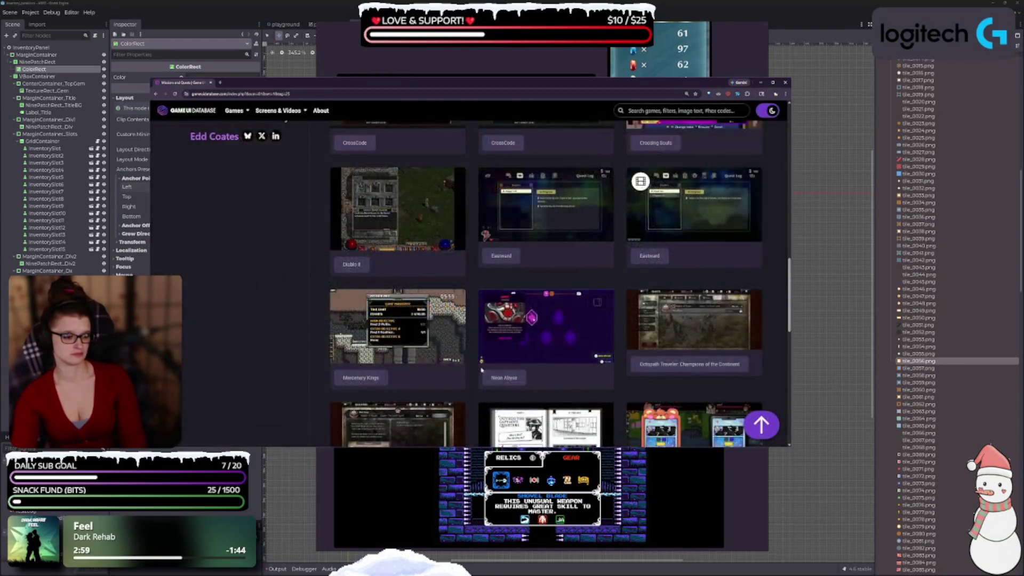
{"action": "scroll", "coordinate": [475, 366], "scroll_direction": "down", "scroll_amount": 1}
{"action": "scroll", "coordinate": [462, 338], "scroll_direction": "down", "scroll_amount": 5}
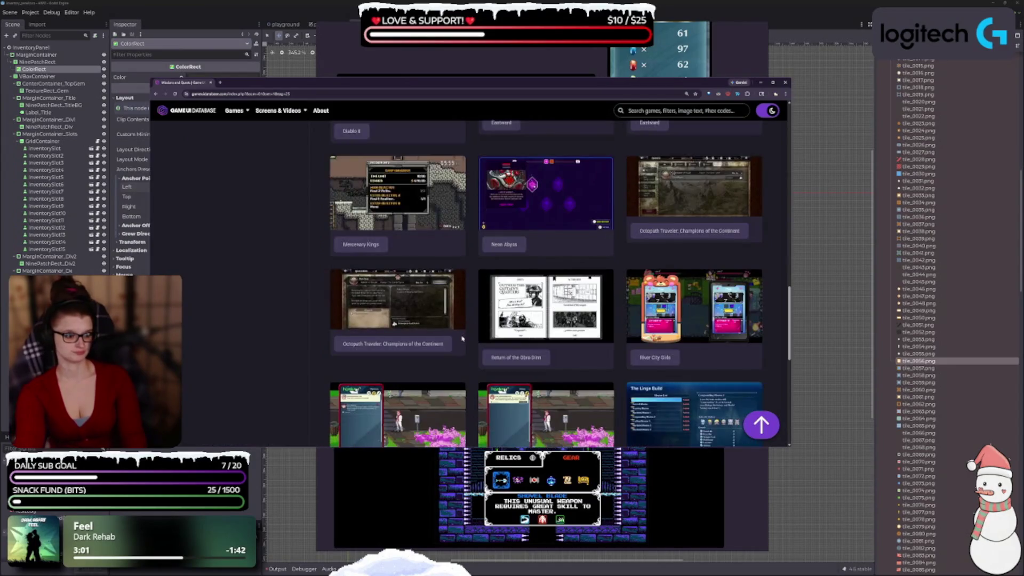
{"action": "scroll", "coordinate": [429, 374], "scroll_direction": "down", "scroll_amount": 2}
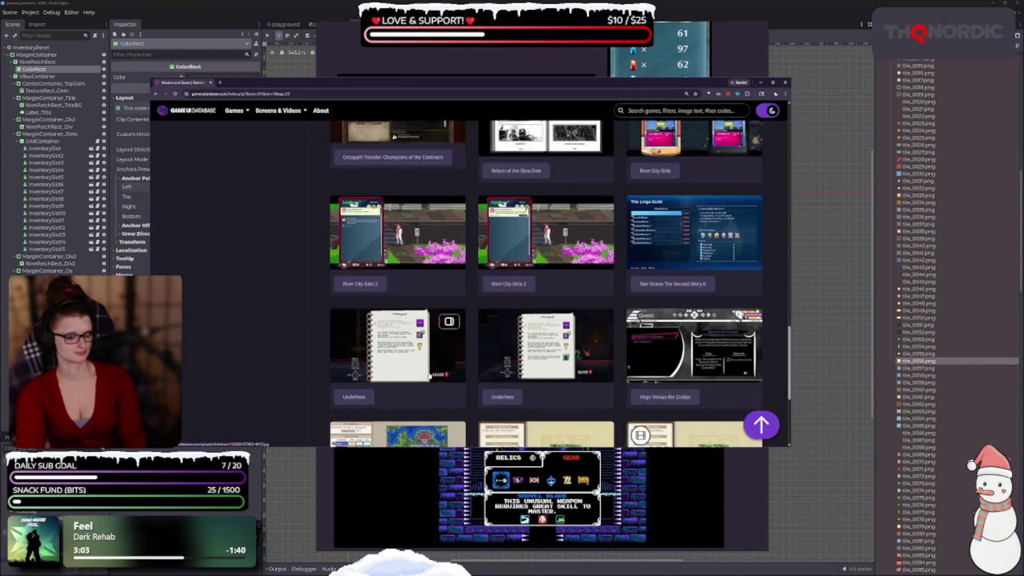
View the Underhero journal and Wargroove objectives screenshots, then scroll back to the top.
{"action": "left_click", "coordinate": [399, 345]}
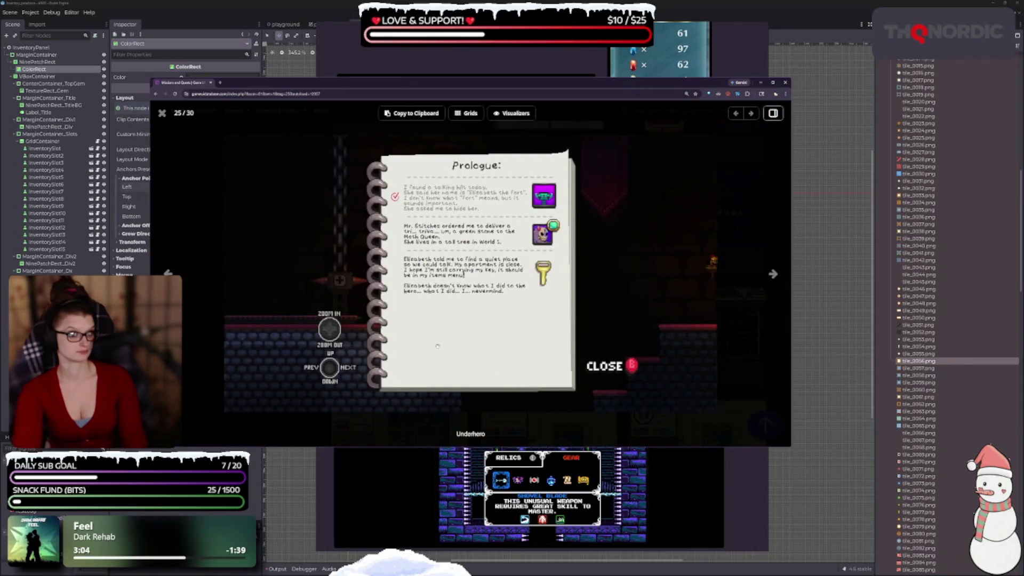
{"action": "key", "text": "Escape"}
{"action": "scroll", "coordinate": [501, 322], "scroll_direction": "down", "scroll_amount": 2}
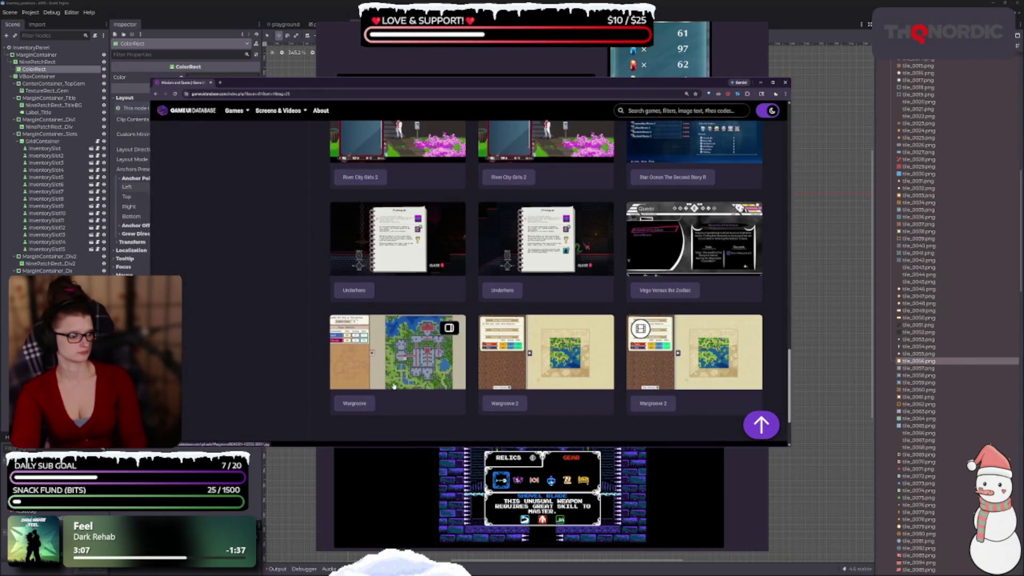
{"action": "scroll", "coordinate": [502, 321], "scroll_direction": "down", "scroll_amount": 2}
{"action": "left_click", "coordinate": [451, 283]}
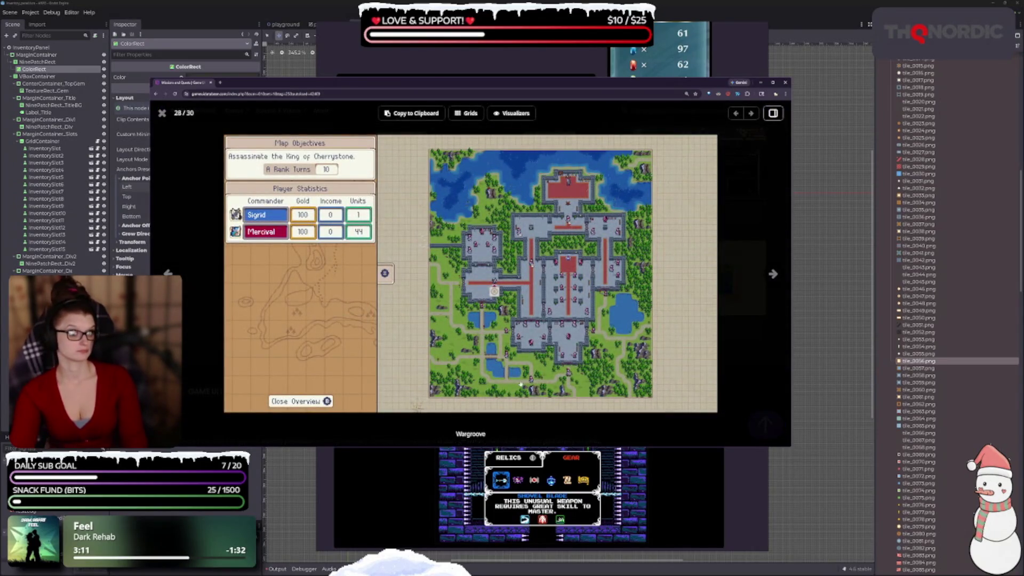
{"action": "key", "text": "Escape"}
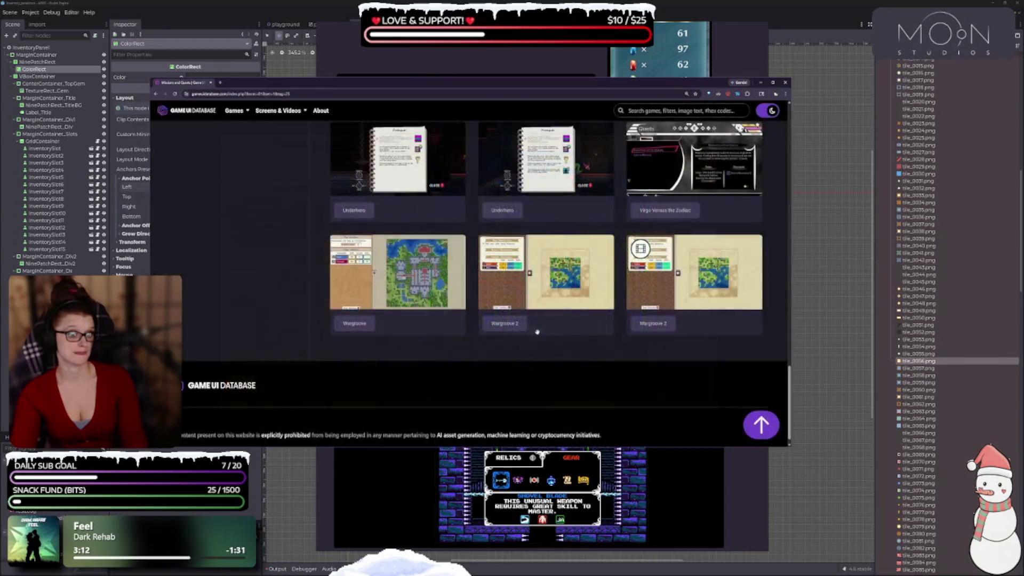
{"action": "scroll", "coordinate": [567, 327], "scroll_direction": "up", "scroll_amount": 10}
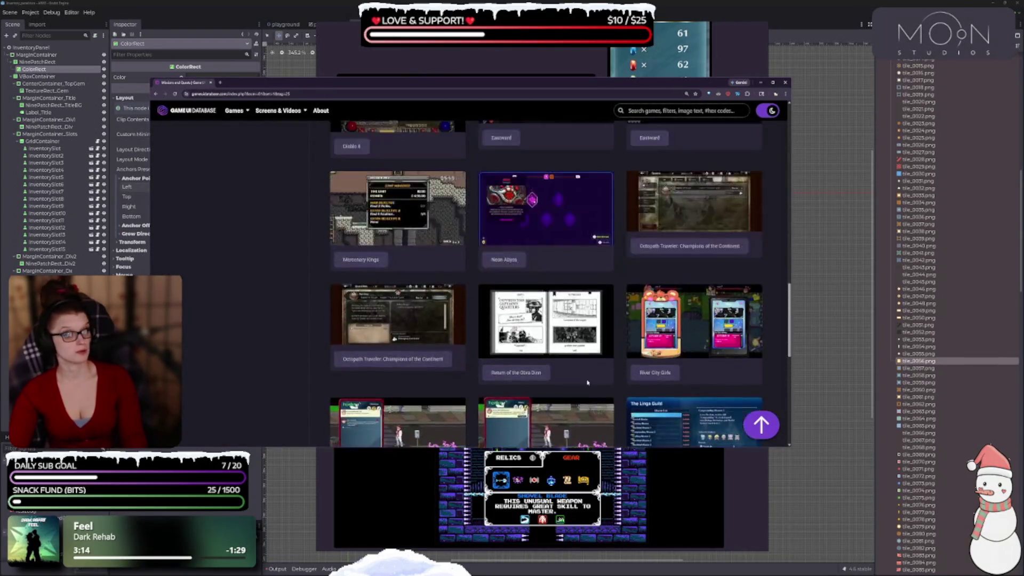
{"action": "scroll", "coordinate": [568, 367], "scroll_direction": "up", "scroll_amount": 5}
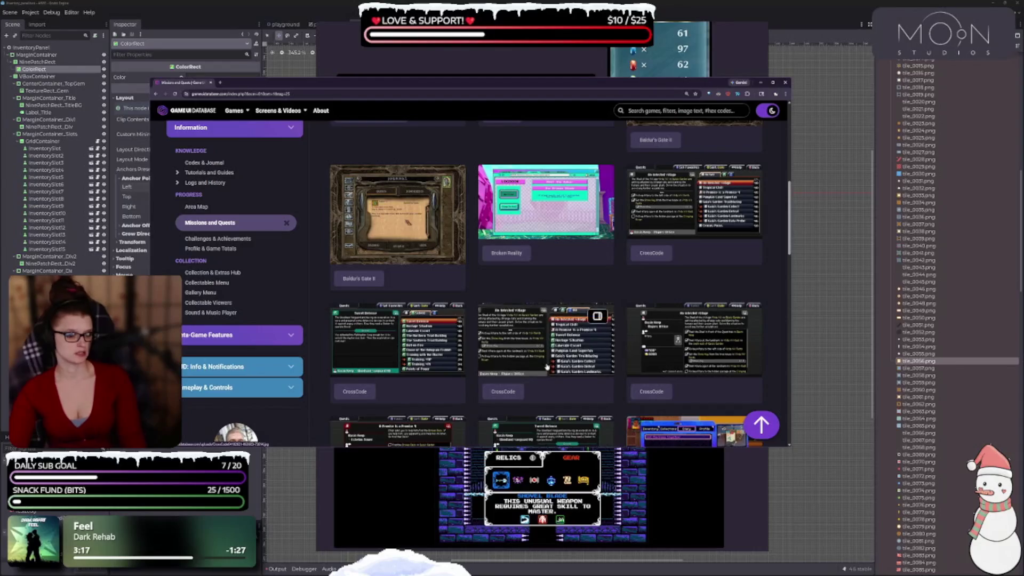
{"action": "scroll", "coordinate": [513, 331], "scroll_direction": "up", "scroll_amount": 5}
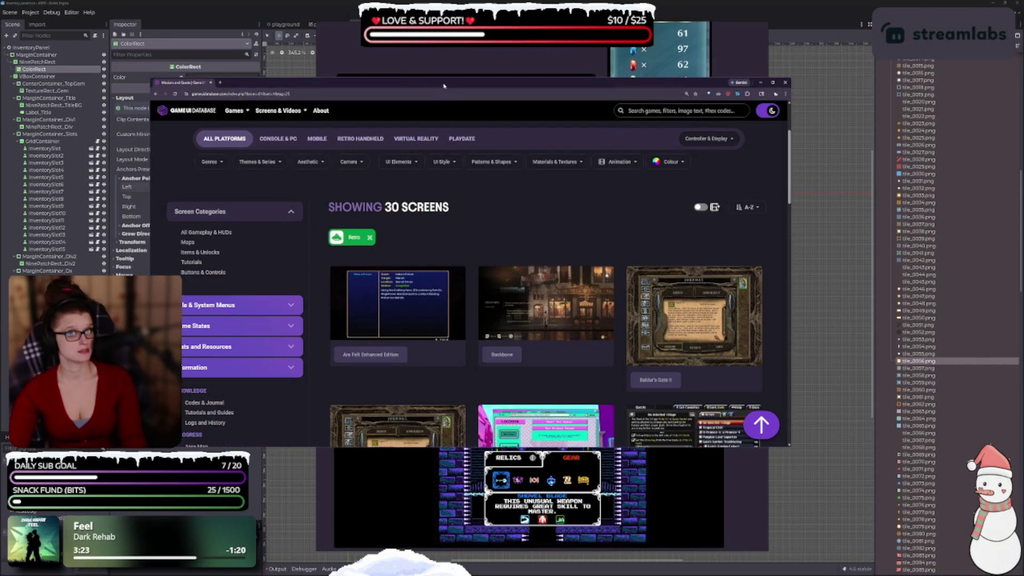
Shift the browser right and bring the PureRef board over the left side.
{"action": "left_click_drag", "start_coordinate": [443, 86], "coordinate": [638, 80]}
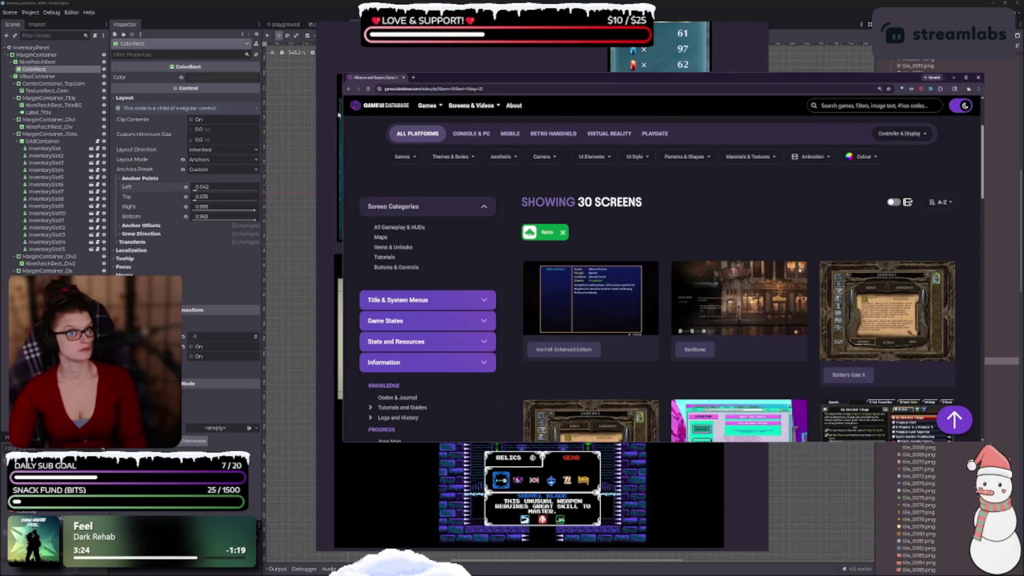
{"action": "left_click_drag", "start_coordinate": [338, 114], "coordinate": [273, 319]}
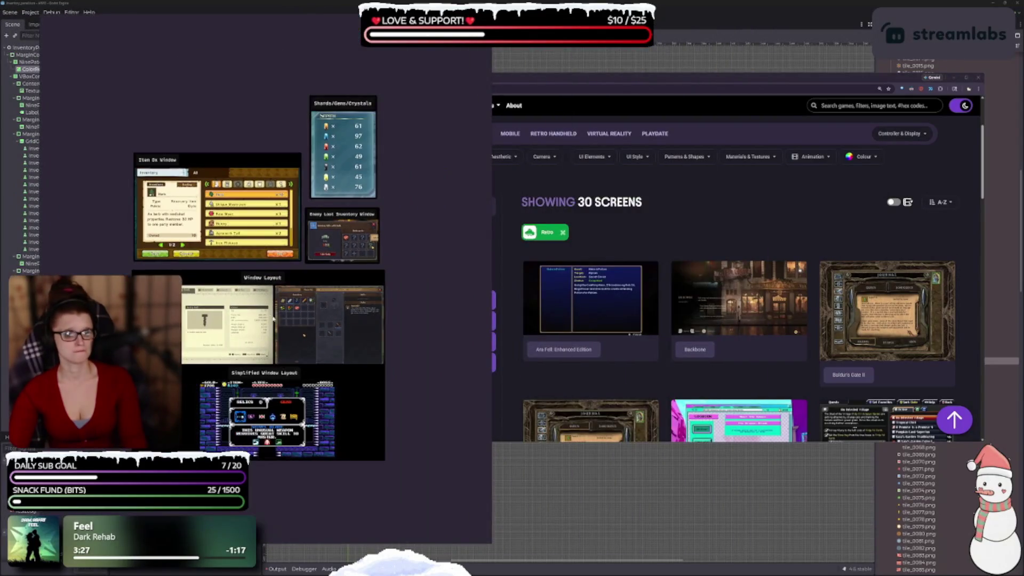
{"action": "scroll", "coordinate": [442, 231], "scroll_direction": "down", "scroll_amount": 5}
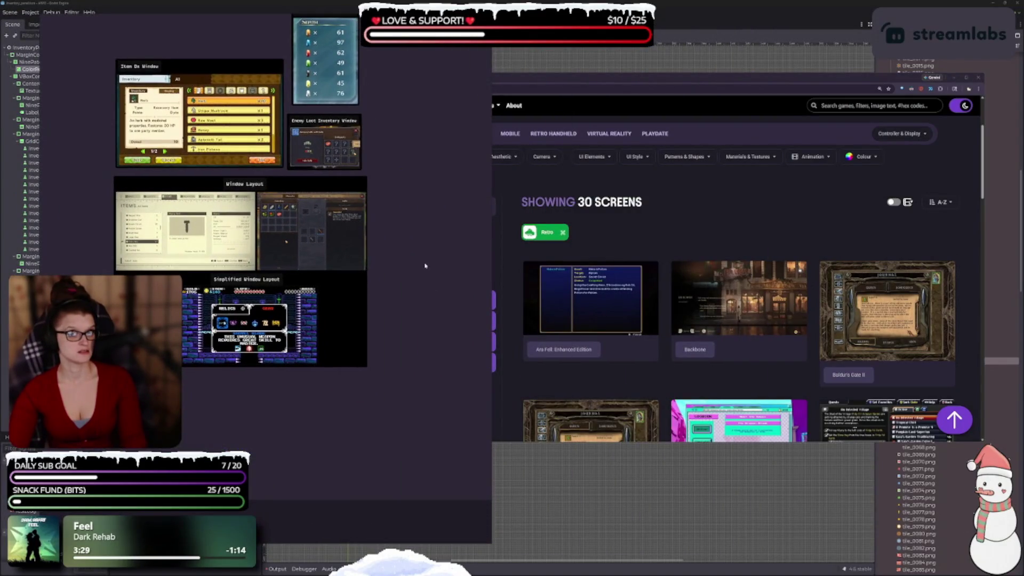
{"action": "scroll", "coordinate": [425, 265], "scroll_direction": "down", "scroll_amount": 5}
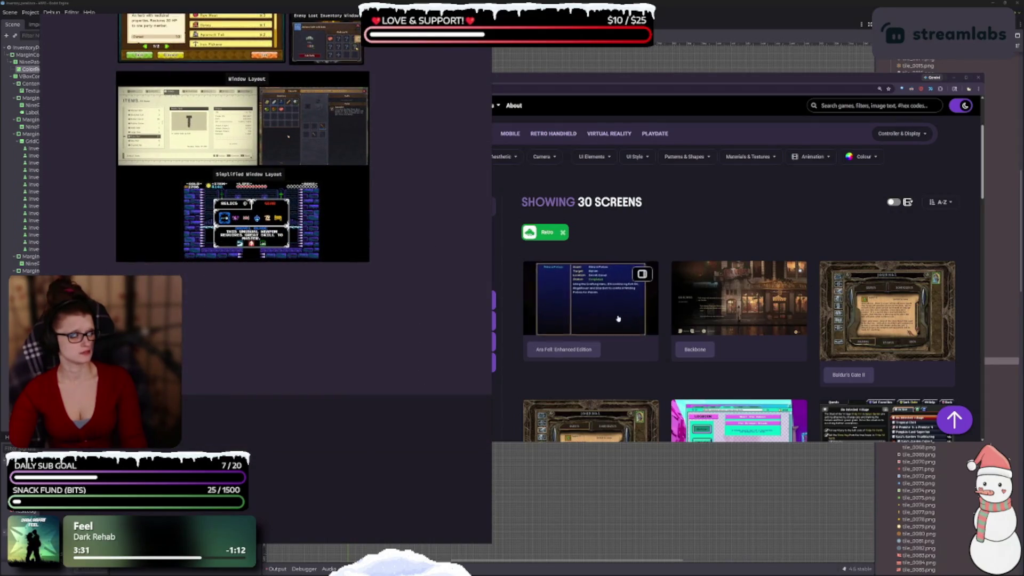
Copy the Ara Fell quest screenshot and paste it onto the PureRef reference board.
{"action": "left_click", "coordinate": [617, 315]}
{"action": "mouse_move", "coordinate": [673, 286]}
{"action": "left_mouse_down"}
{"action": "mouse_move", "coordinate": [533, 287]}
{"action": "mouse_move", "coordinate": [608, 286]}
{"action": "mouse_move", "coordinate": [589, 286]}
{"action": "left_mouse_up"}
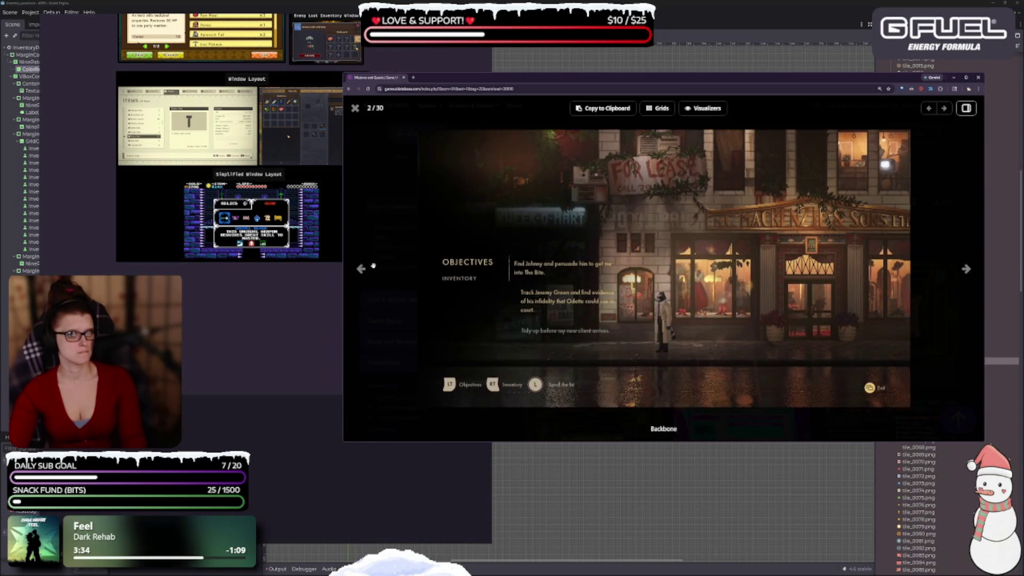
{"action": "left_click", "coordinate": [363, 268]}
{"action": "right_click", "coordinate": [587, 297]}
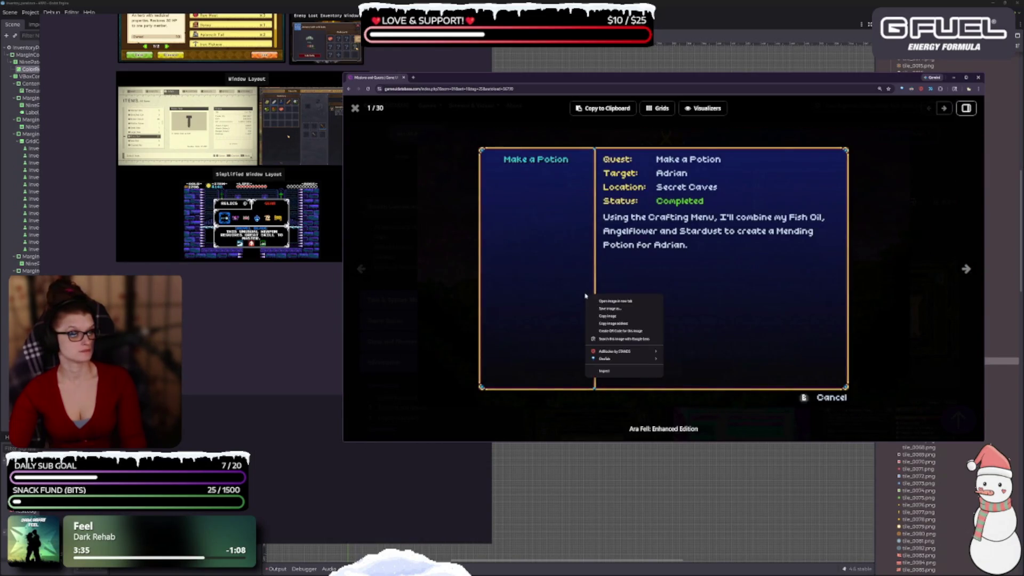
{"action": "left_click", "coordinate": [622, 316]}
{"action": "key", "text": "alt+Tab"}
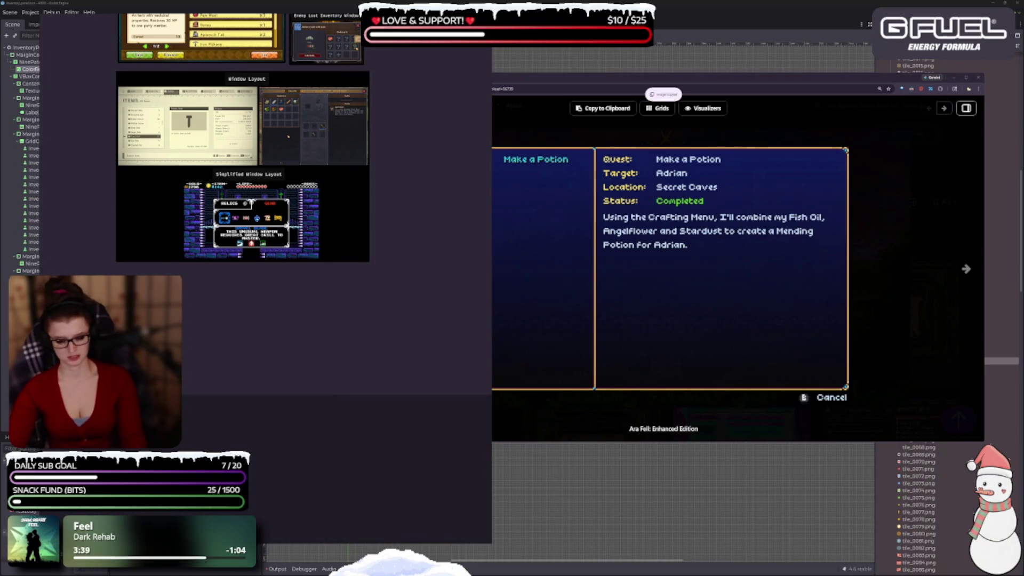
{"action": "key", "text": "ctrl+v"}
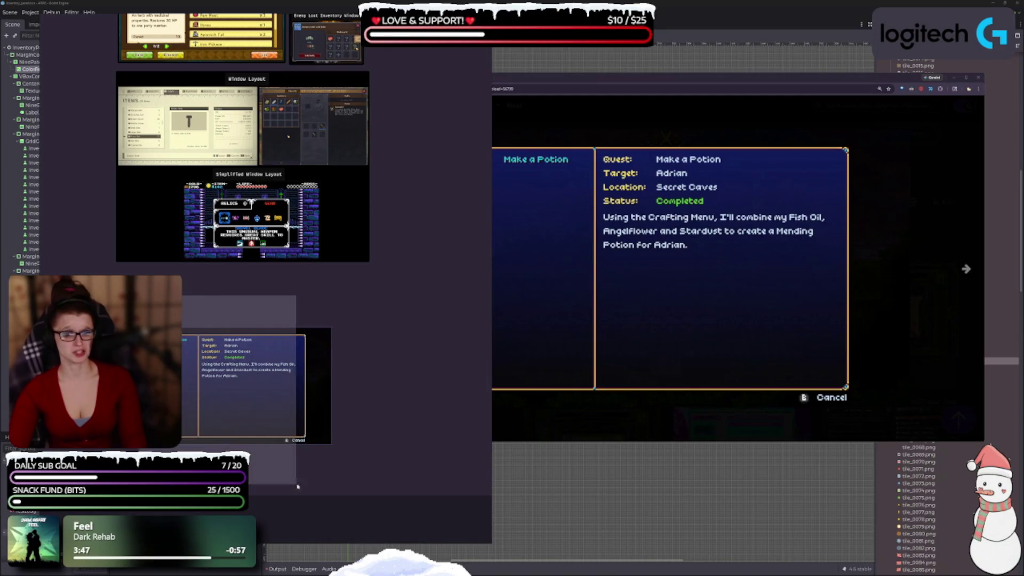
Trim the right edge of the pasted quest screenshot and reselect it on the board.
{"action": "left_click_drag", "start_coordinate": [331, 395], "coordinate": [308, 448]}
{"action": "mouse_move", "coordinate": [373, 474]}
{"action": "left_mouse_down"}
{"action": "mouse_move", "coordinate": [206, 343]}
{"action": "mouse_move", "coordinate": [181, 303]}
{"action": "left_mouse_up"}
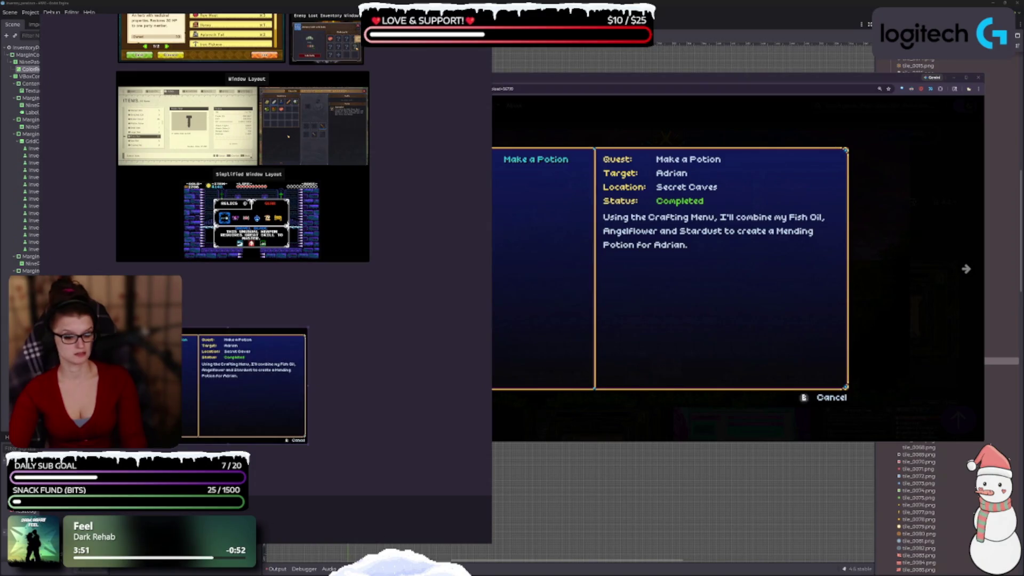
{"action": "mouse_move", "coordinate": [352, 477]}
{"action": "left_mouse_down"}
{"action": "mouse_move", "coordinate": [317, 460]}
{"action": "mouse_move", "coordinate": [181, 329]}
{"action": "left_mouse_up"}
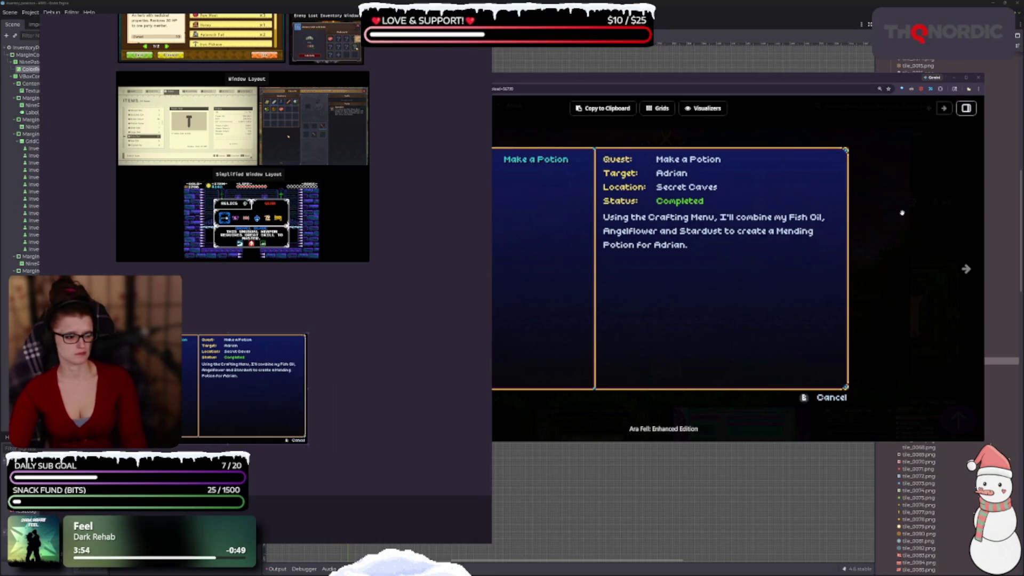
Advance the lightbox past Baldur's Gate II to Broken Reality's logbook and paste it into PureRef.
{"action": "left_click", "coordinate": [965, 270]}
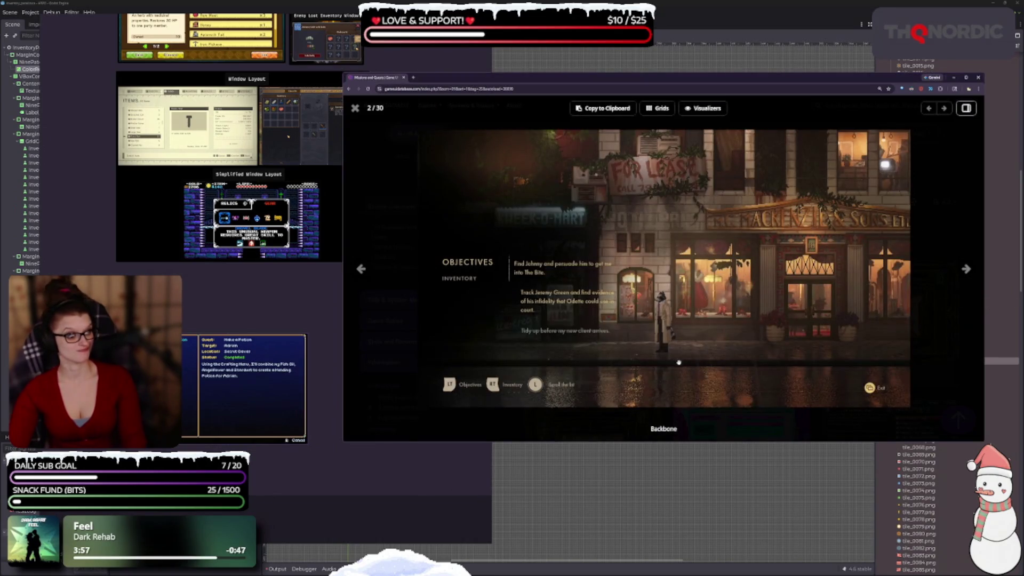
{"action": "left_click", "coordinate": [966, 269]}
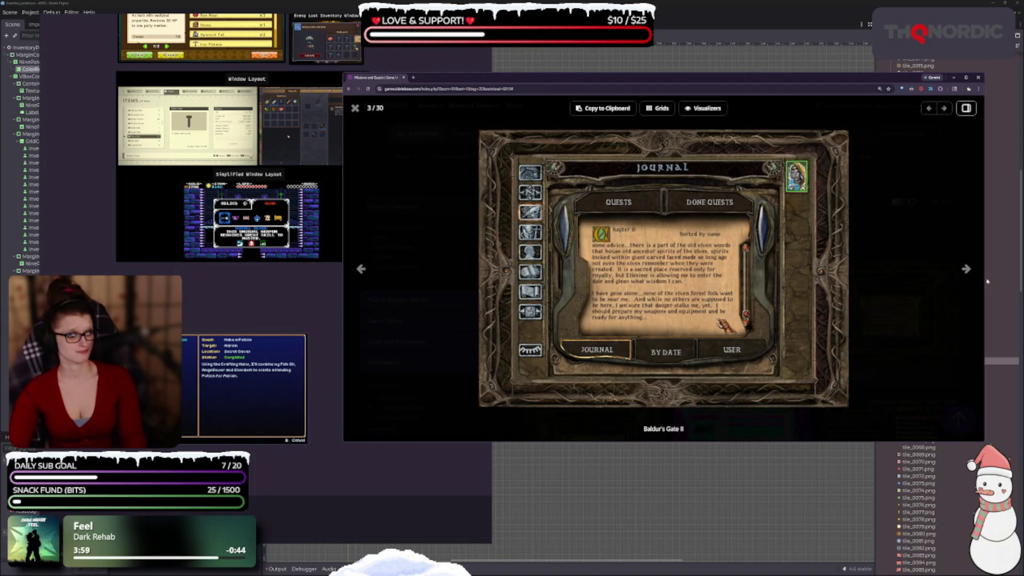
{"action": "left_click", "coordinate": [966, 269]}
{"action": "left_click", "coordinate": [967, 270]}
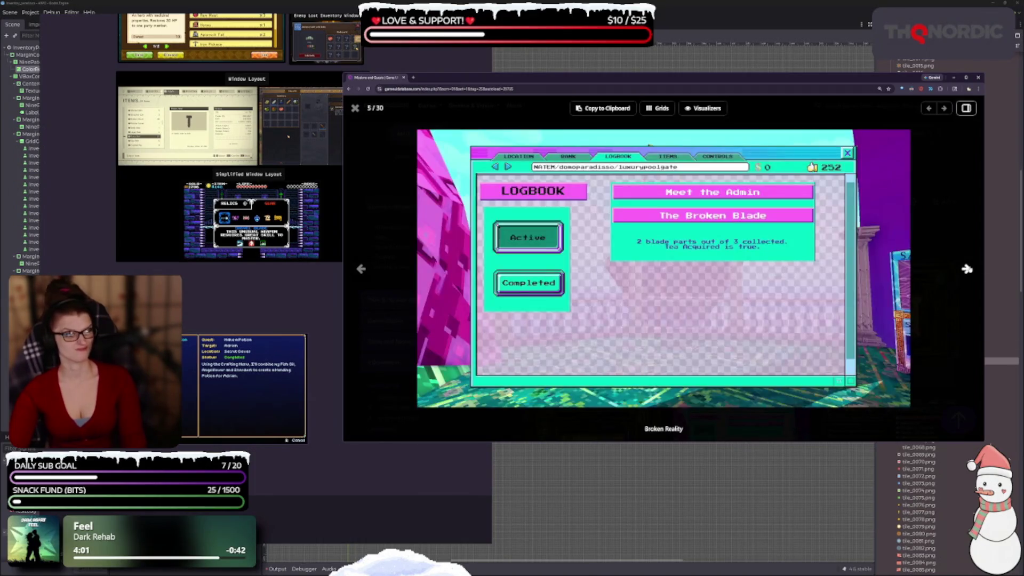
{"action": "right_click", "coordinate": [580, 273]}
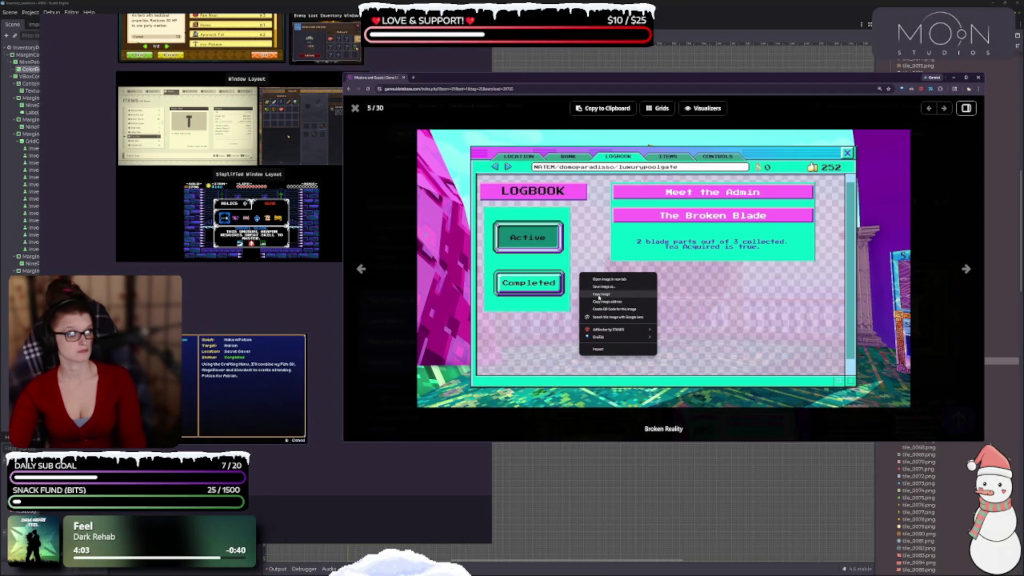
{"action": "left_click", "coordinate": [599, 295]}
{"action": "key", "text": "alt+Tab"}
{"action": "key", "text": "ctrl+v"}
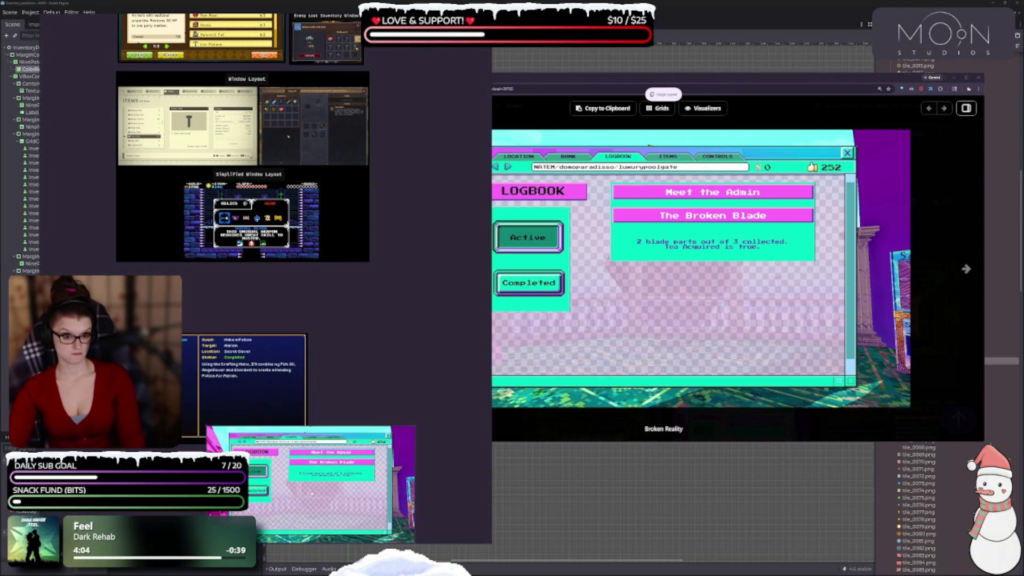
Place the logbook screenshot beside the quest screenshot and crop it to its game window.
{"action": "mouse_move", "coordinate": [312, 494]}
{"action": "left_mouse_down"}
{"action": "mouse_move", "coordinate": [324, 406]}
{"action": "mouse_move", "coordinate": [326, 421]}
{"action": "left_mouse_up"}
{"action": "left_click_drag", "start_coordinate": [190, 422], "coordinate": [126, 405]}
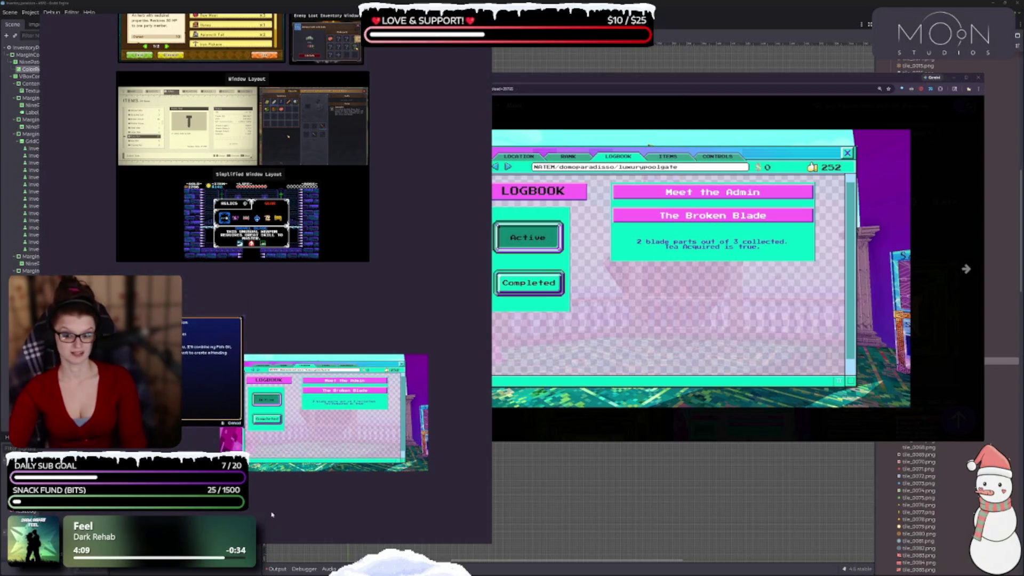
{"action": "left_click_drag", "start_coordinate": [347, 417], "coordinate": [347, 358]}
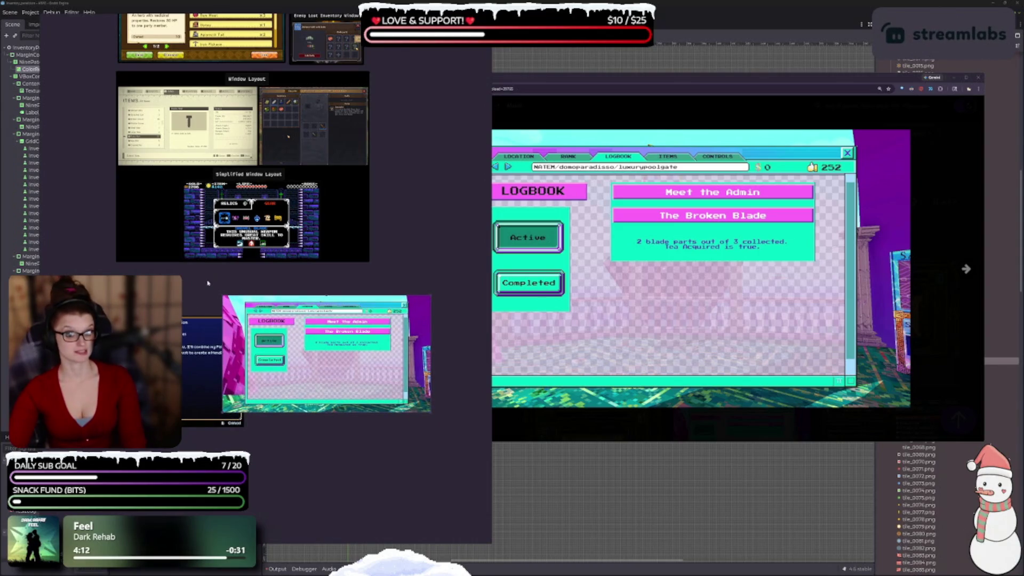
{"action": "mouse_move", "coordinate": [206, 278]}
{"action": "left_mouse_down"}
{"action": "mouse_move", "coordinate": [418, 431]}
{"action": "mouse_move", "coordinate": [253, 302]}
{"action": "mouse_move", "coordinate": [245, 277]}
{"action": "mouse_move", "coordinate": [432, 406]}
{"action": "left_mouse_up"}
{"action": "left_click_drag", "start_coordinate": [413, 453], "coordinate": [218, 304]}
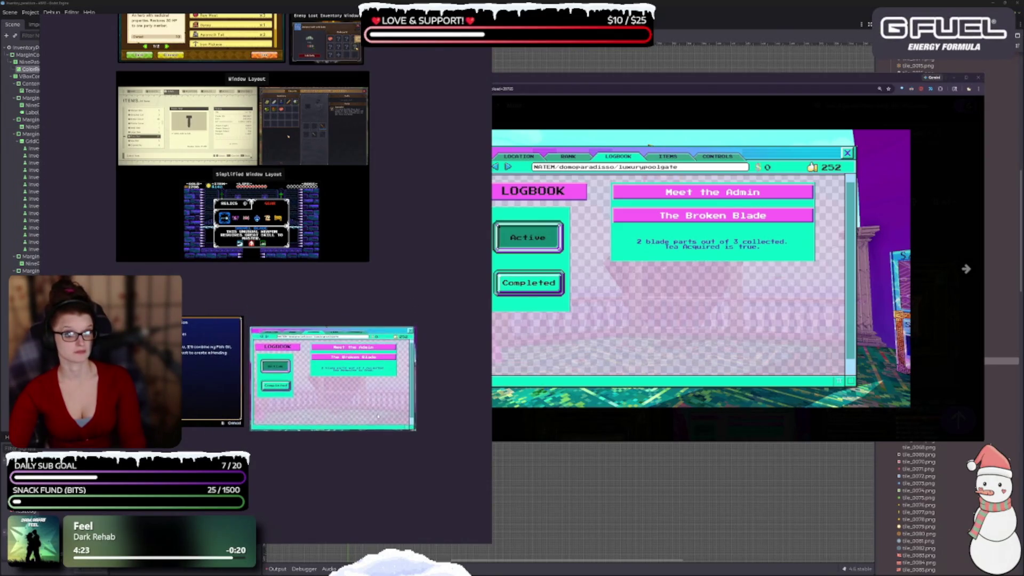
{"action": "scroll", "coordinate": [267, 375], "scroll_direction": "down", "scroll_amount": 2}
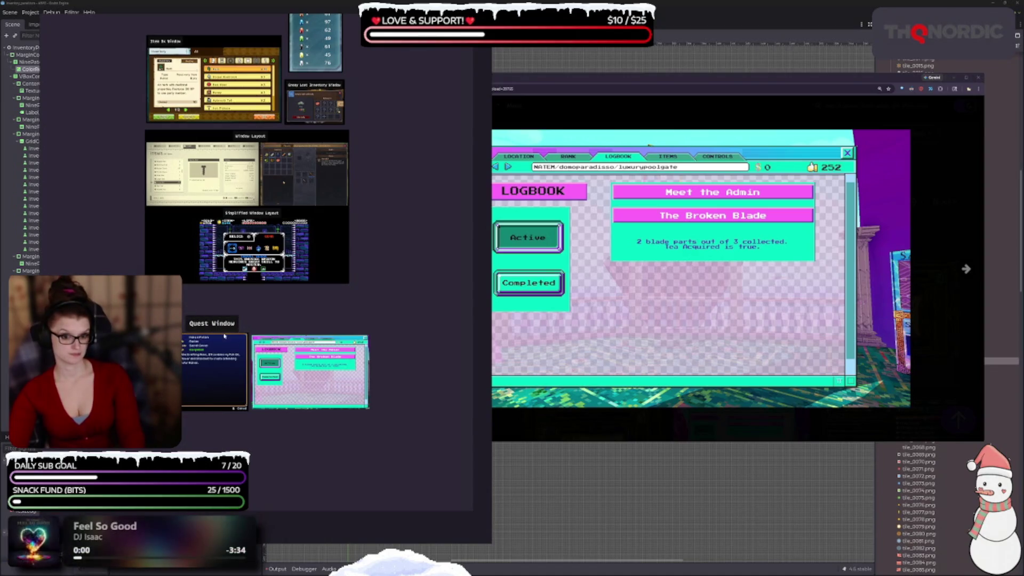
Shift the Quest Window label right and add a dark backing frame behind the group.
{"action": "left_click_drag", "start_coordinate": [212, 325], "coordinate": [255, 322]}
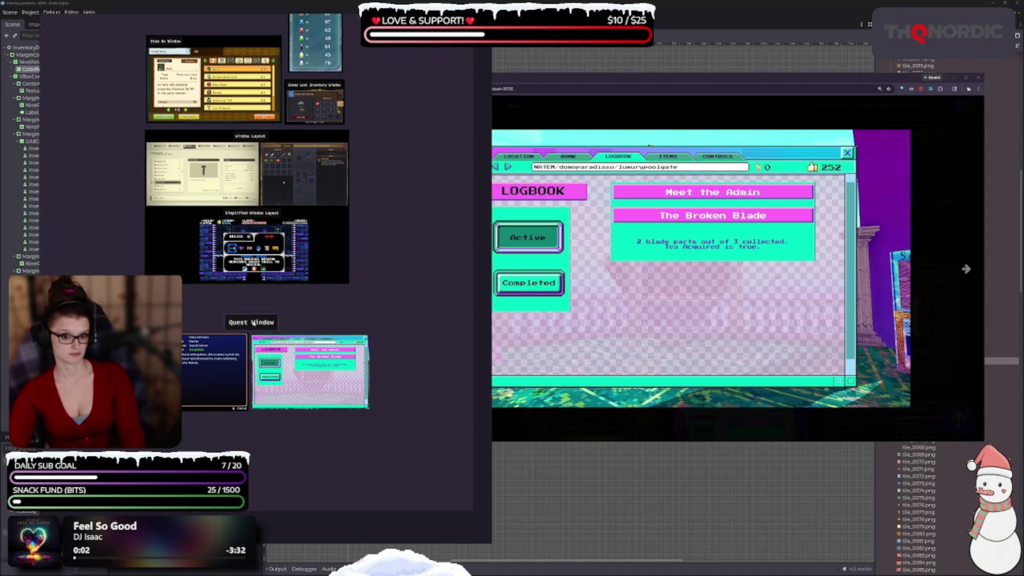
{"action": "key", "text": "ctrl+v"}
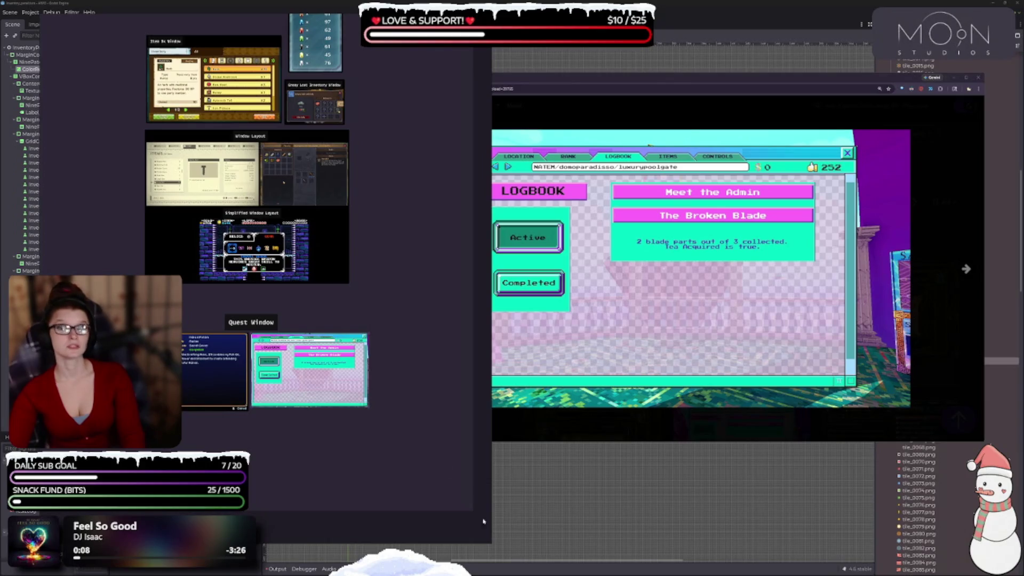
{"action": "left_click", "coordinate": [202, 342]}
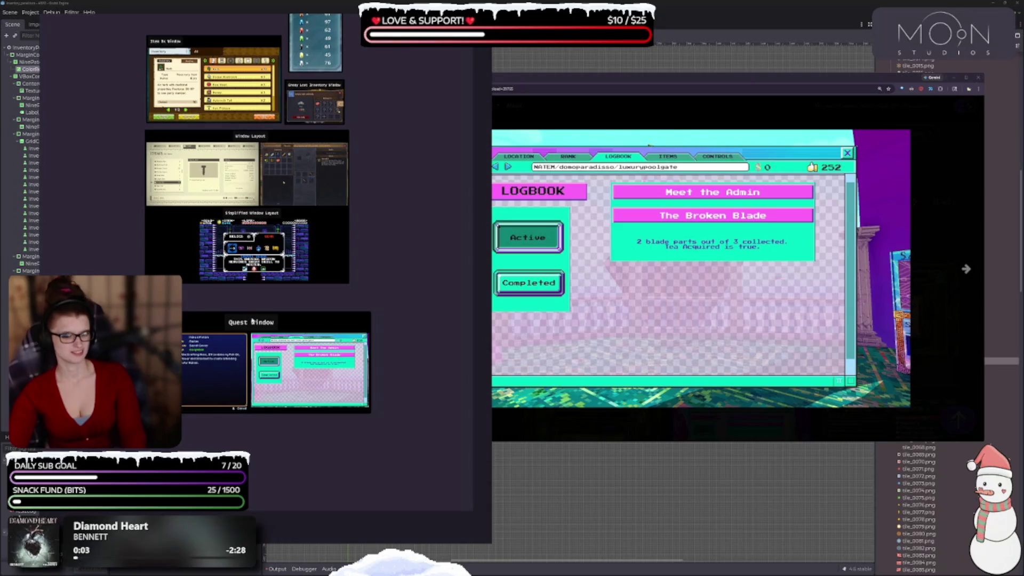
{"action": "left_click", "coordinate": [265, 324]}
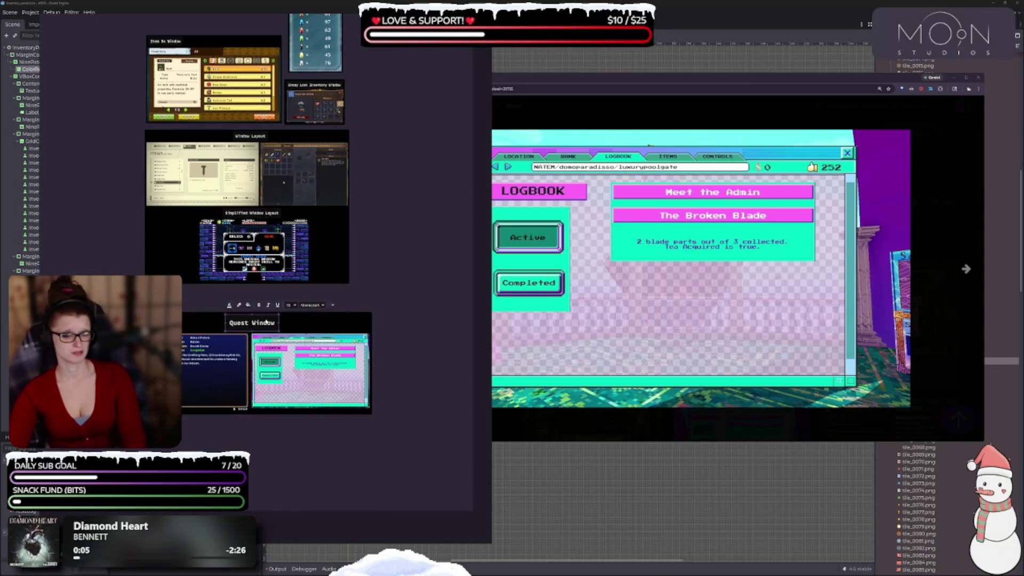
{"action": "left_click", "coordinate": [263, 321]}
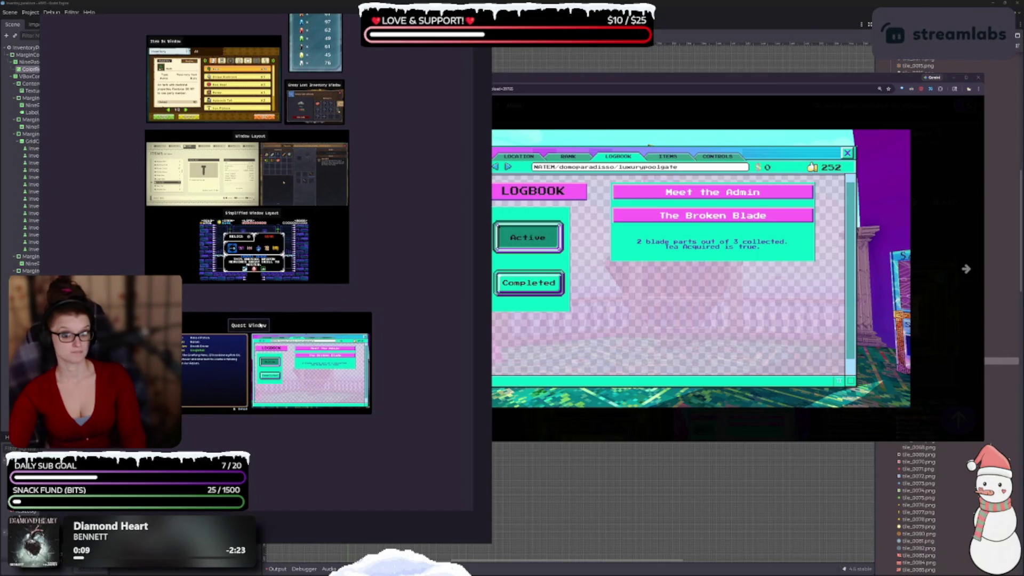
Shrink the Quest Window group and move it to the top of the board.
{"action": "scroll", "coordinate": [395, 331], "scroll_direction": "down", "scroll_amount": 2}
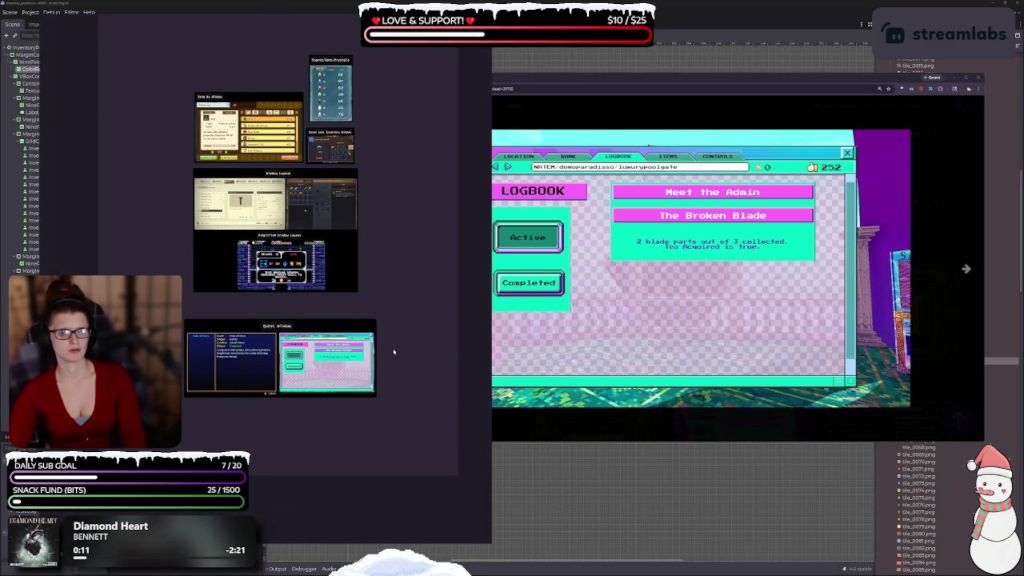
{"action": "mouse_move", "coordinate": [381, 399]}
{"action": "left_mouse_down"}
{"action": "mouse_move", "coordinate": [339, 382]}
{"action": "mouse_move", "coordinate": [322, 353]}
{"action": "left_mouse_up"}
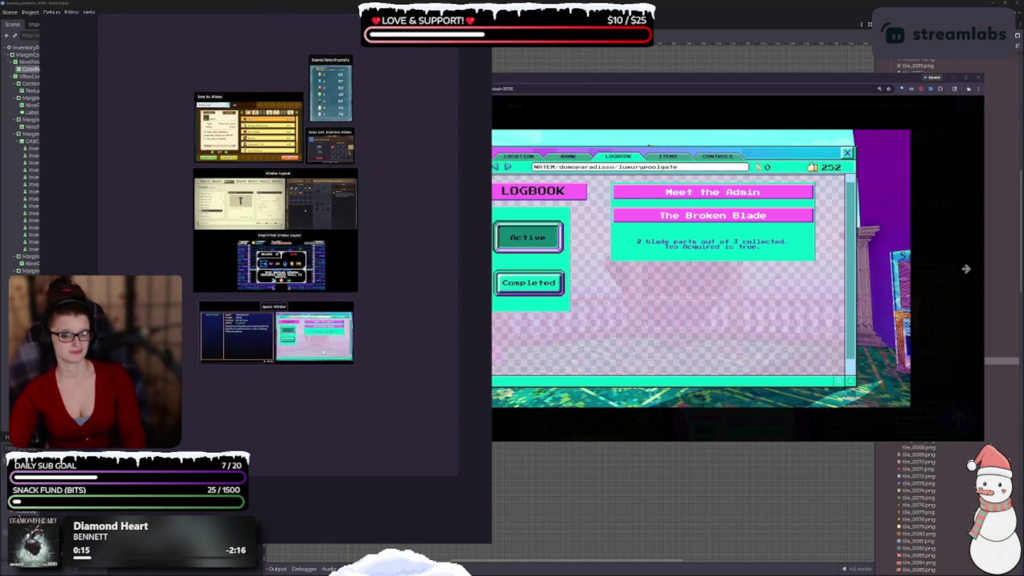
{"action": "scroll", "coordinate": [322, 354], "scroll_direction": "up", "scroll_amount": 2}
{"action": "mouse_move", "coordinate": [338, 435]}
{"action": "left_mouse_down"}
{"action": "mouse_move", "coordinate": [264, 160]}
{"action": "mouse_move", "coordinate": [334, 110]}
{"action": "mouse_move", "coordinate": [340, 118]}
{"action": "left_mouse_up"}
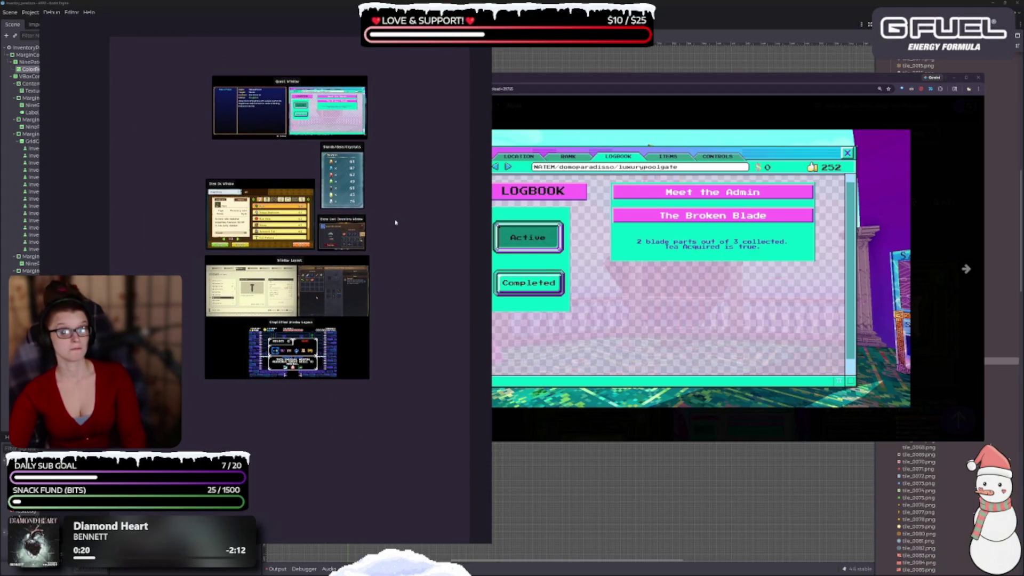
{"action": "scroll", "coordinate": [396, 222], "scroll_direction": "up", "scroll_amount": 3}
Move the Shards/Gems/Crystals card up-right and place the Enemy Loot card beneath it.
{"action": "mouse_move", "coordinate": [316, 258]}
{"action": "left_mouse_down"}
{"action": "mouse_move", "coordinate": [359, 255]}
{"action": "mouse_move", "coordinate": [399, 200]}
{"action": "left_mouse_up"}
{"action": "left_click_drag", "start_coordinate": [324, 366], "coordinate": [332, 256]}
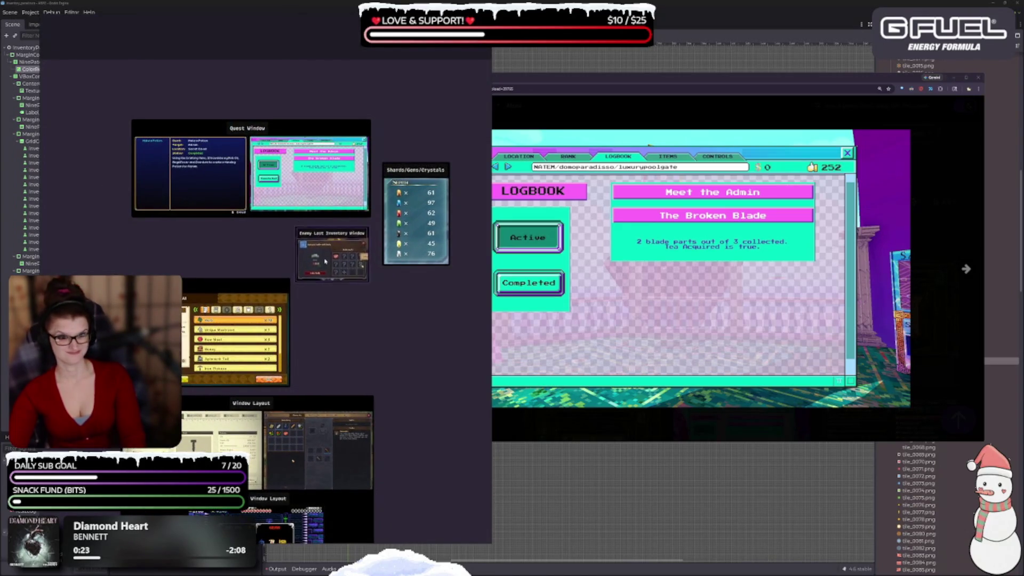
{"action": "left_click_drag", "start_coordinate": [414, 242], "coordinate": [435, 242]}
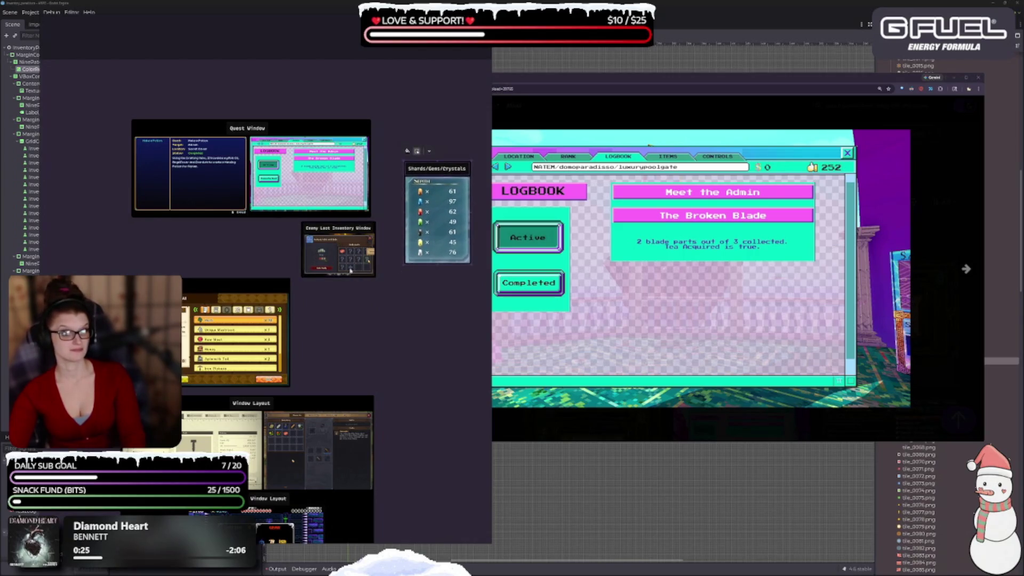
{"action": "left_click_drag", "start_coordinate": [331, 250], "coordinate": [356, 317]}
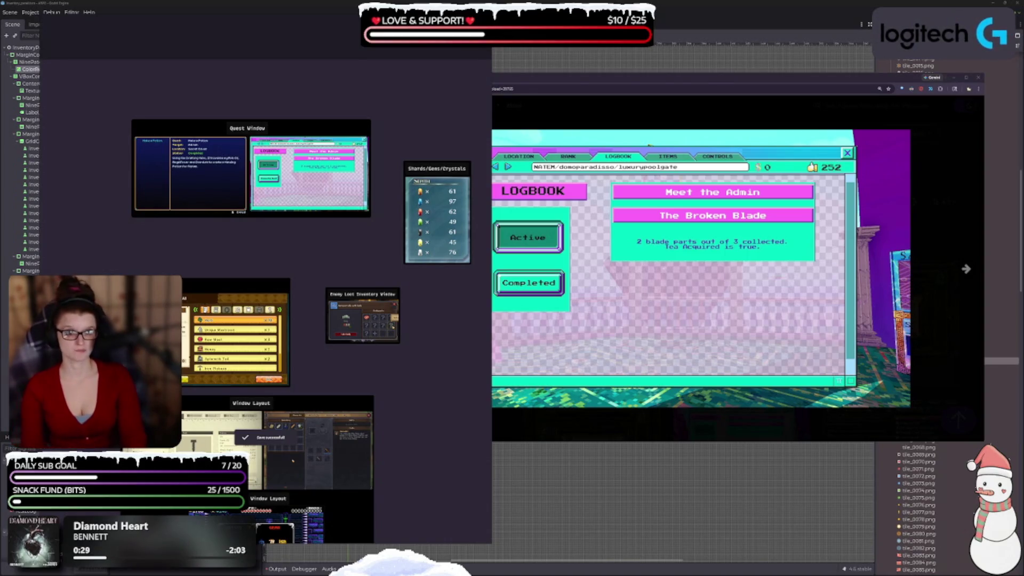
{"action": "left_click", "coordinate": [611, 81]}
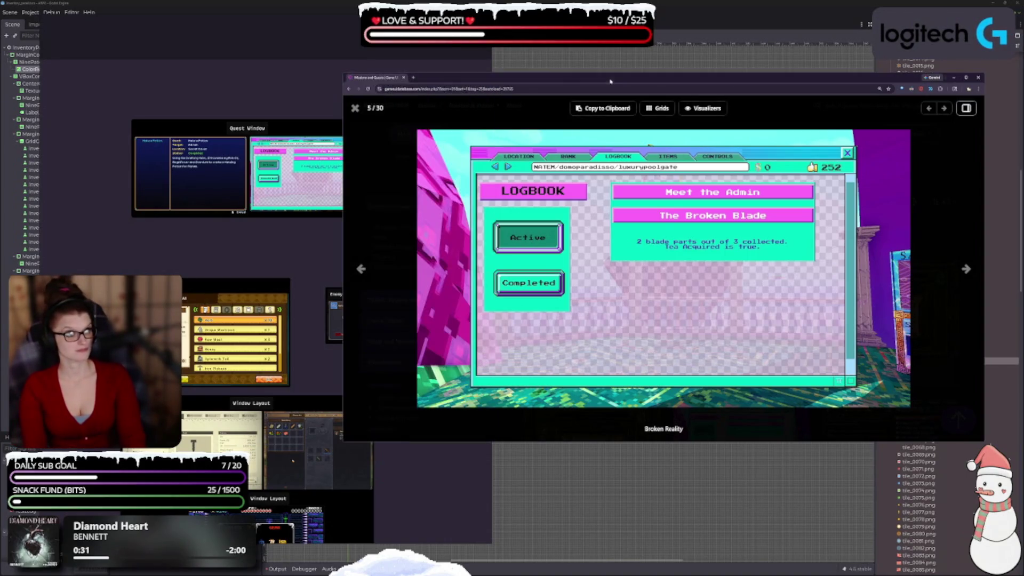
Close the lightbox, remove the retro filter, and preview the Age of Empires II screenshot.
{"action": "left_click", "coordinate": [361, 109]}
{"action": "left_click", "coordinate": [563, 233]}
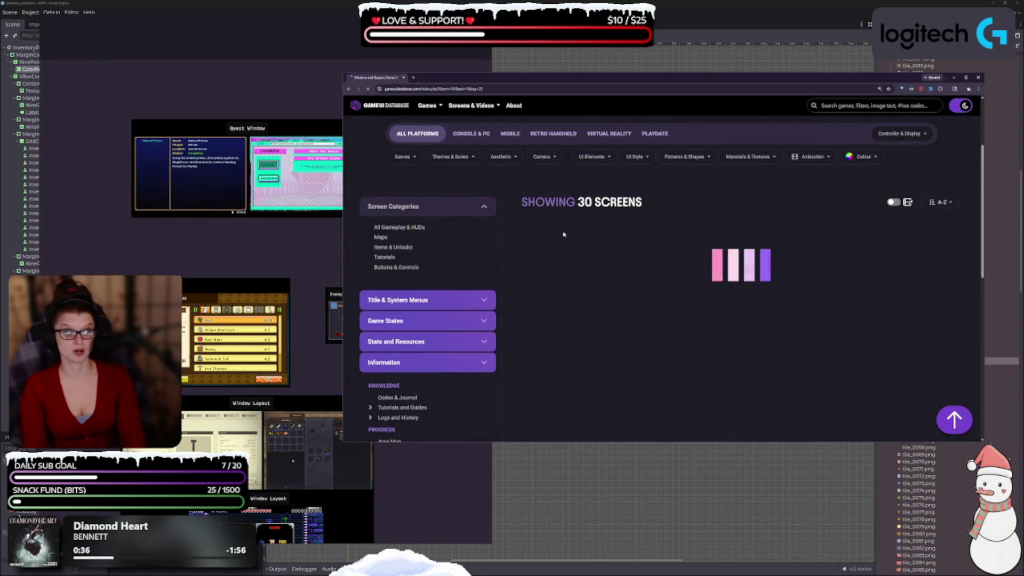
{"action": "scroll", "coordinate": [700, 294], "scroll_direction": "down", "scroll_amount": 3}
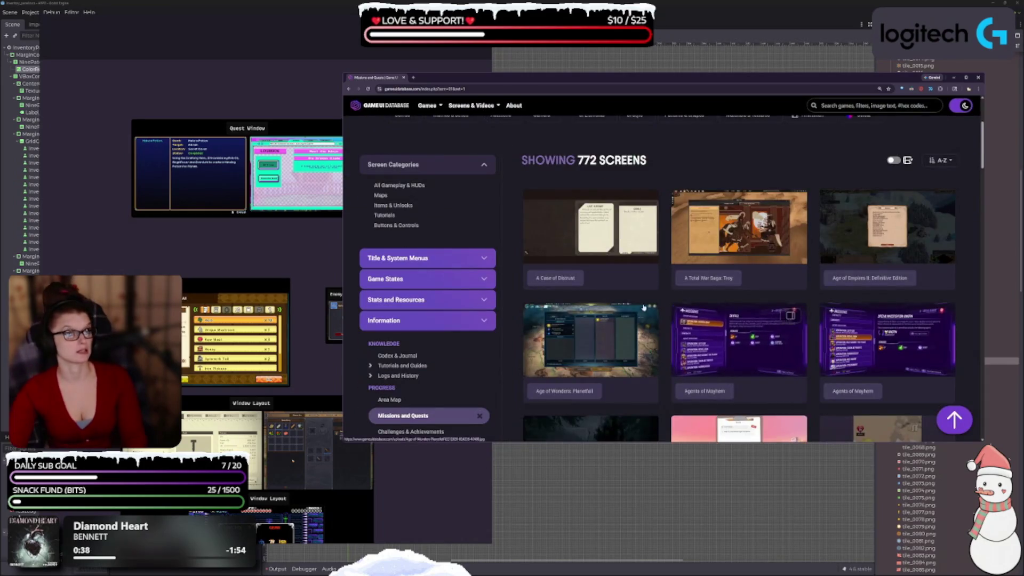
{"action": "scroll", "coordinate": [699, 295], "scroll_direction": "down", "scroll_amount": 2}
{"action": "left_click", "coordinate": [890, 168]}
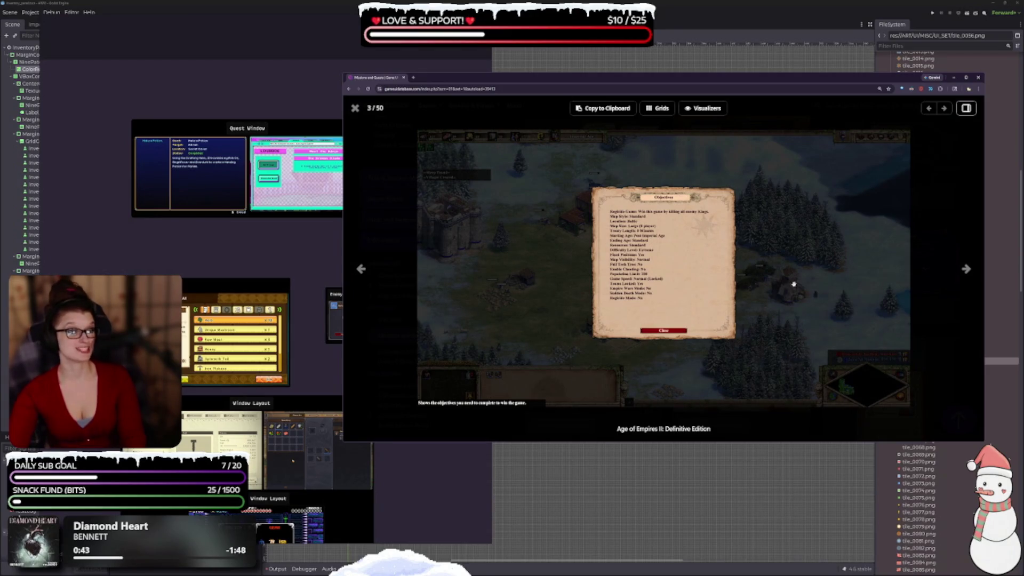
{"action": "key", "text": "Escape"}
Preview the Alien: Rogue Incursion map and All Hallows quest list screenshots.
{"action": "scroll", "coordinate": [663, 302], "scroll_direction": "down", "scroll_amount": 4}
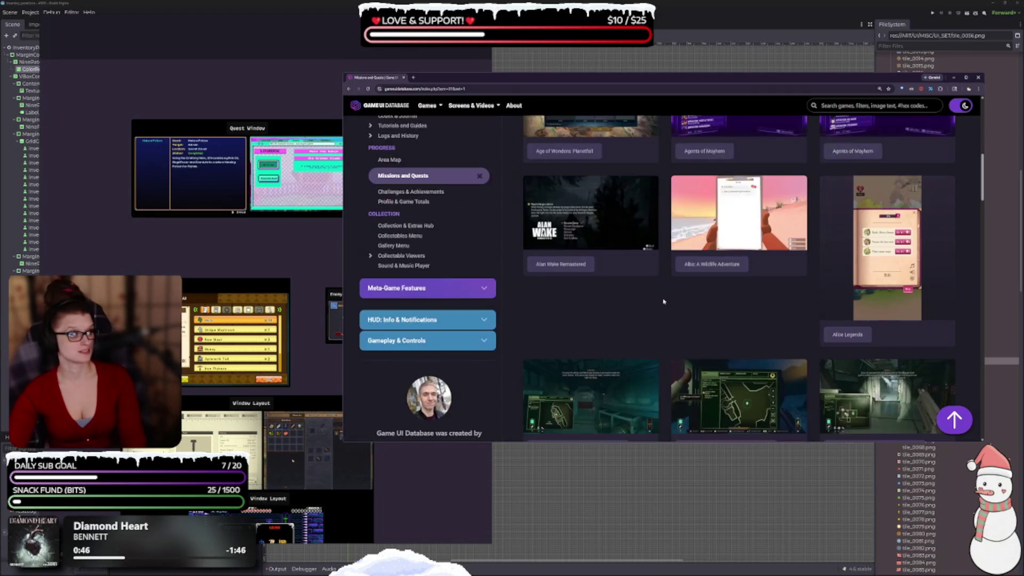
{"action": "scroll", "coordinate": [663, 302], "scroll_direction": "down", "scroll_amount": 2}
{"action": "scroll", "coordinate": [656, 293], "scroll_direction": "down", "scroll_amount": 2}
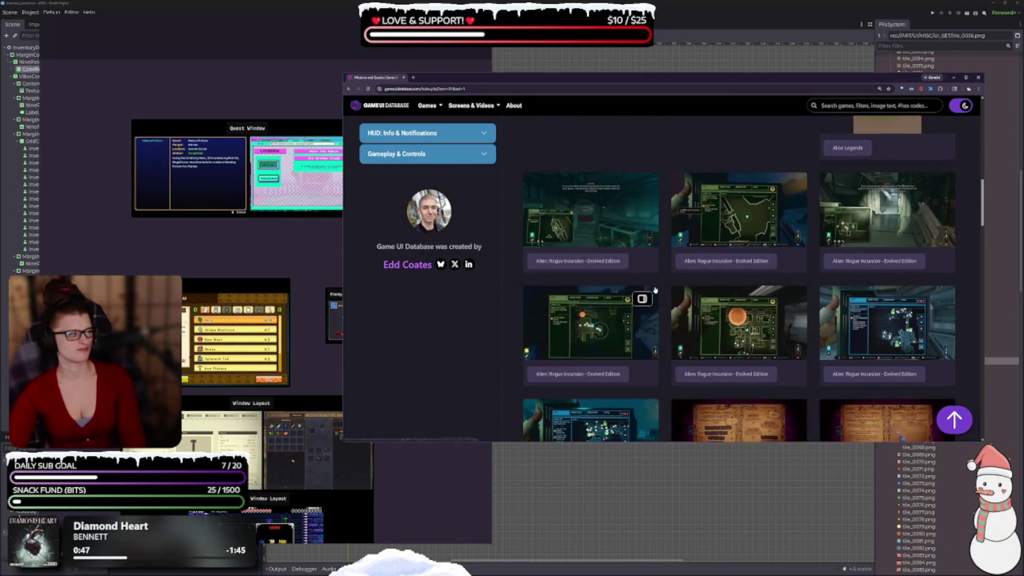
{"action": "scroll", "coordinate": [655, 289], "scroll_direction": "down", "scroll_amount": 1}
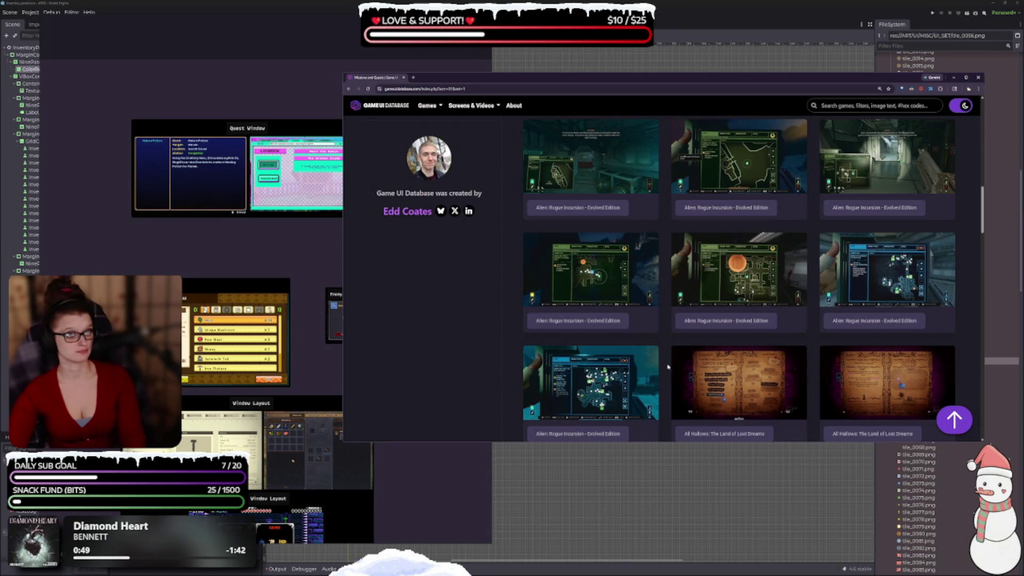
{"action": "scroll", "coordinate": [664, 361], "scroll_direction": "down", "scroll_amount": 2}
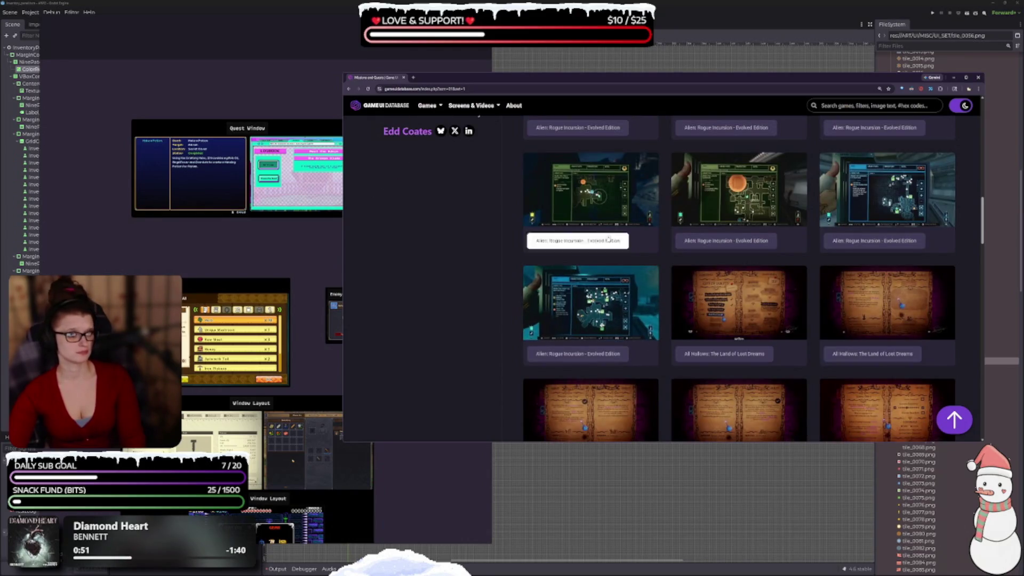
{"action": "left_click", "coordinate": [595, 238]}
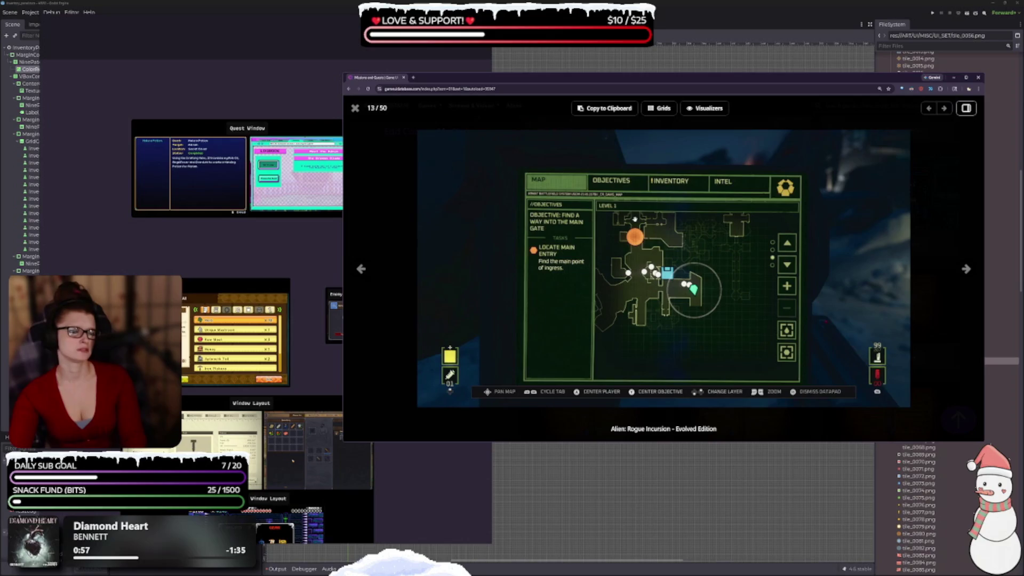
{"action": "key", "text": "Escape"}
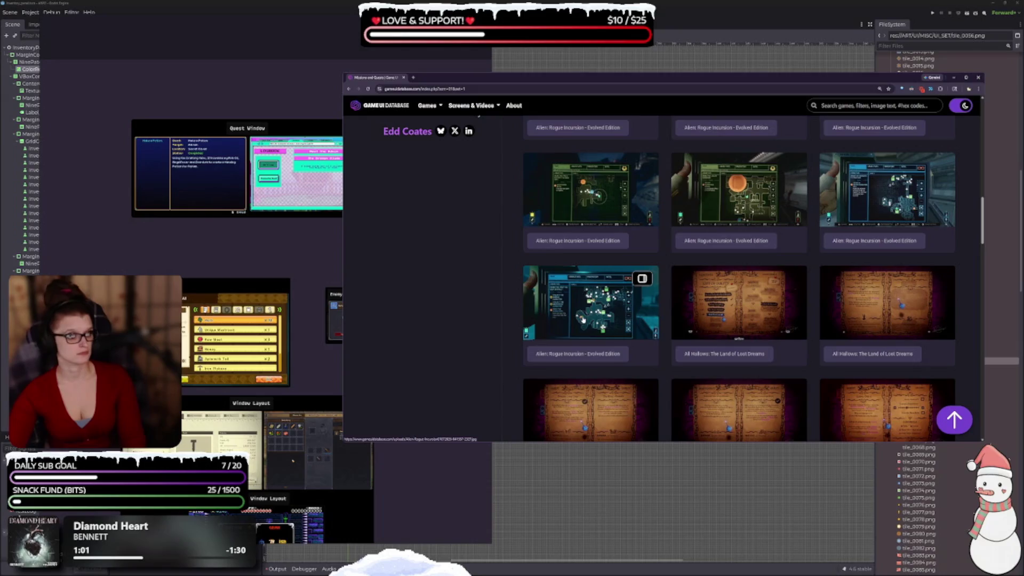
{"action": "left_click", "coordinate": [723, 320]}
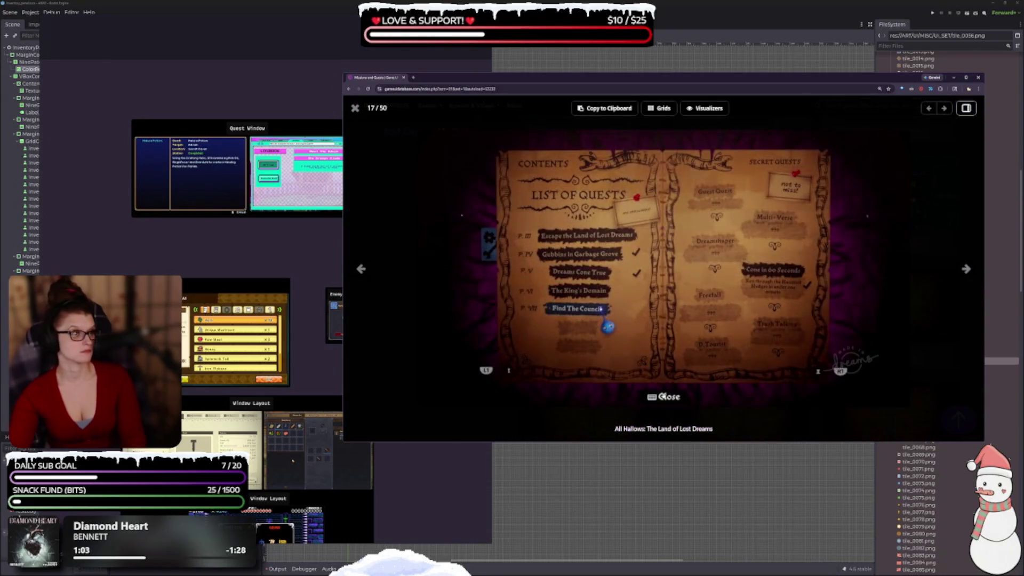
{"action": "key", "text": "Escape"}
Scroll down to Borderlands and enlarge its Claptrap Rescue mission log, 85 of 100.
{"action": "scroll", "coordinate": [652, 286], "scroll_direction": "down", "scroll_amount": 5}
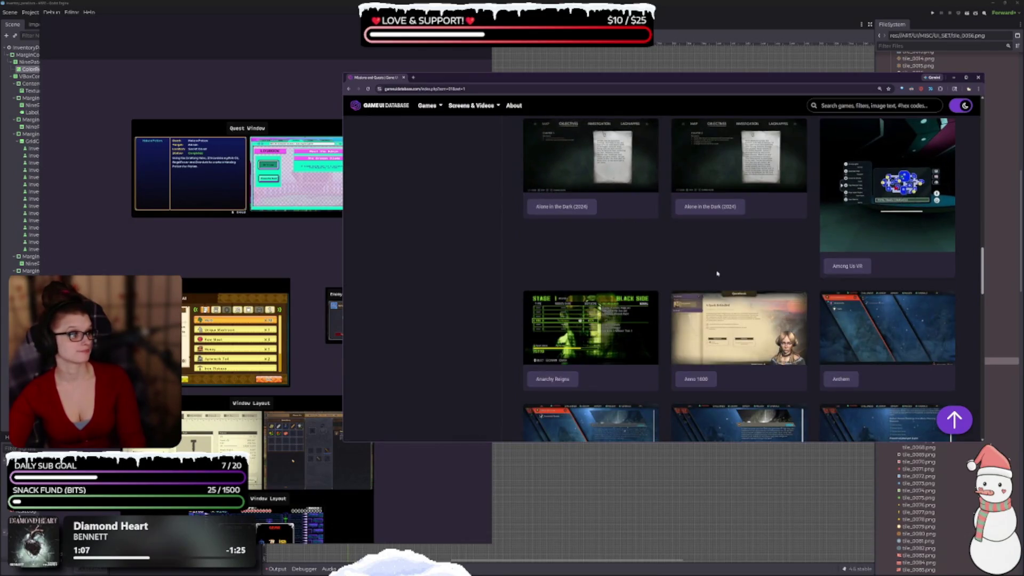
{"action": "scroll", "coordinate": [684, 261], "scroll_direction": "down", "scroll_amount": 1}
{"action": "scroll", "coordinate": [693, 267], "scroll_direction": "down", "scroll_amount": 1}
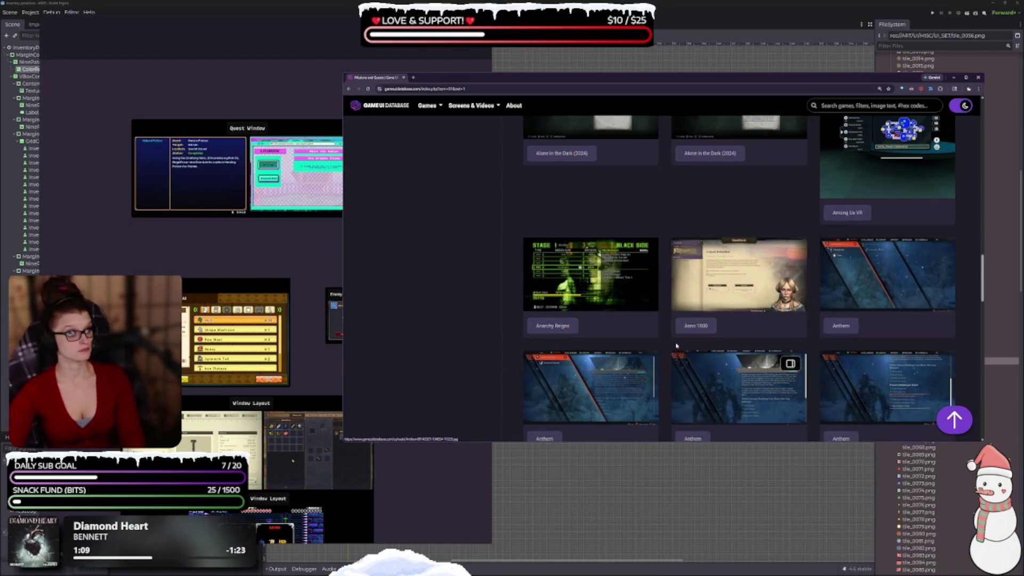
{"action": "scroll", "coordinate": [799, 337], "scroll_direction": "down", "scroll_amount": 10}
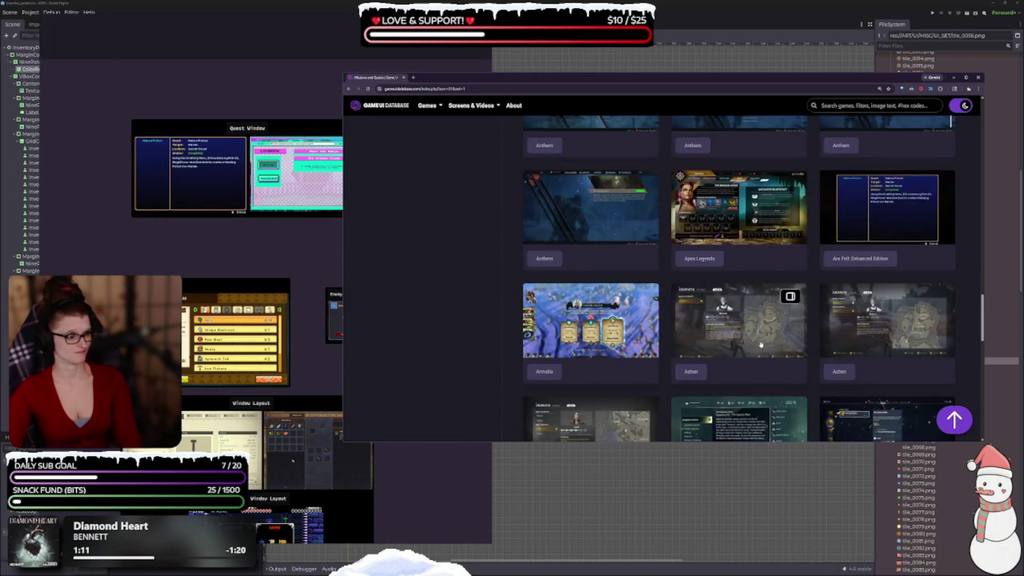
{"action": "scroll", "coordinate": [676, 286], "scroll_direction": "down", "scroll_amount": 4}
{"action": "scroll", "coordinate": [614, 269], "scroll_direction": "down", "scroll_amount": 5}
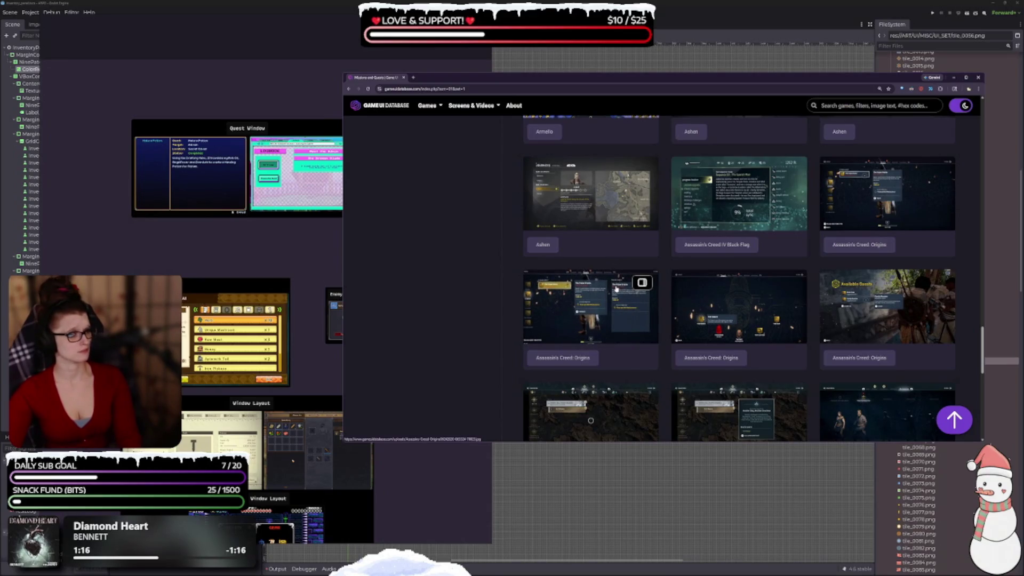
{"action": "scroll", "coordinate": [617, 288], "scroll_direction": "down", "scroll_amount": 4}
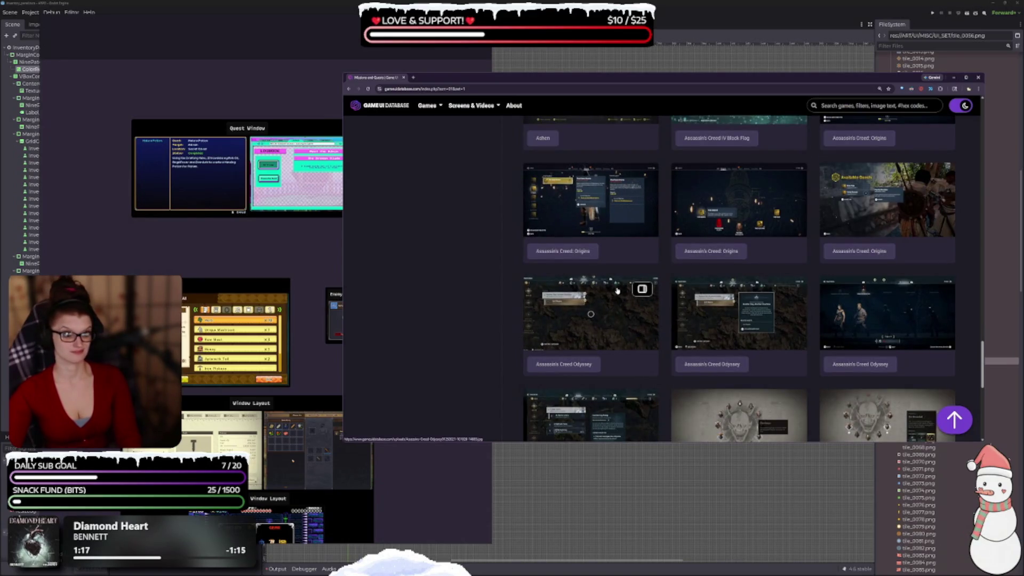
{"action": "scroll", "coordinate": [618, 291], "scroll_direction": "down", "scroll_amount": 3}
{"action": "scroll", "coordinate": [615, 288], "scroll_direction": "down", "scroll_amount": 3}
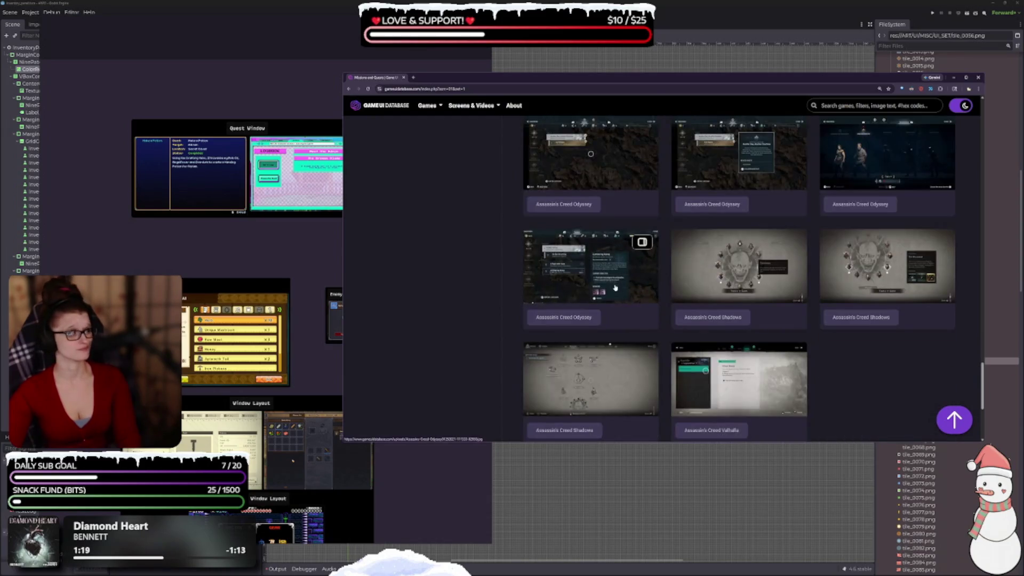
{"action": "scroll", "coordinate": [615, 288], "scroll_direction": "down", "scroll_amount": 2}
{"action": "scroll", "coordinate": [690, 406], "scroll_direction": "down", "scroll_amount": 2}
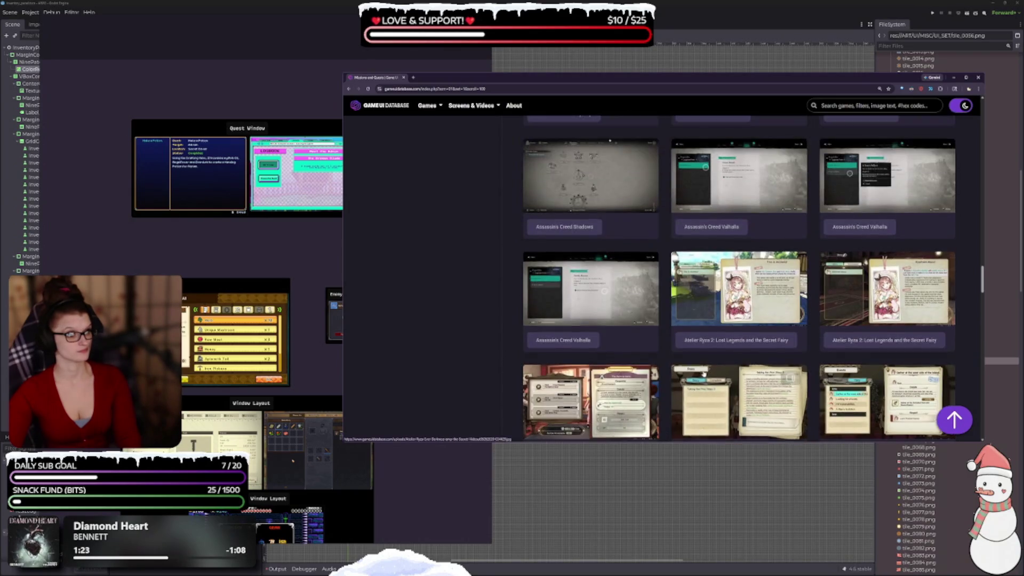
{"action": "scroll", "coordinate": [693, 347], "scroll_direction": "down", "scroll_amount": 5}
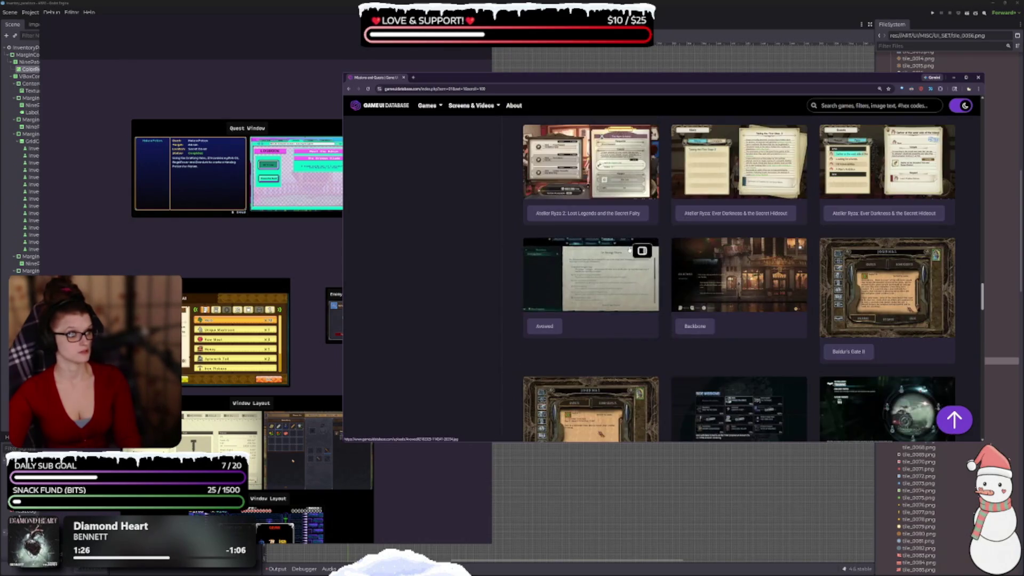
{"action": "scroll", "coordinate": [483, 326], "scroll_direction": "down", "scroll_amount": 2}
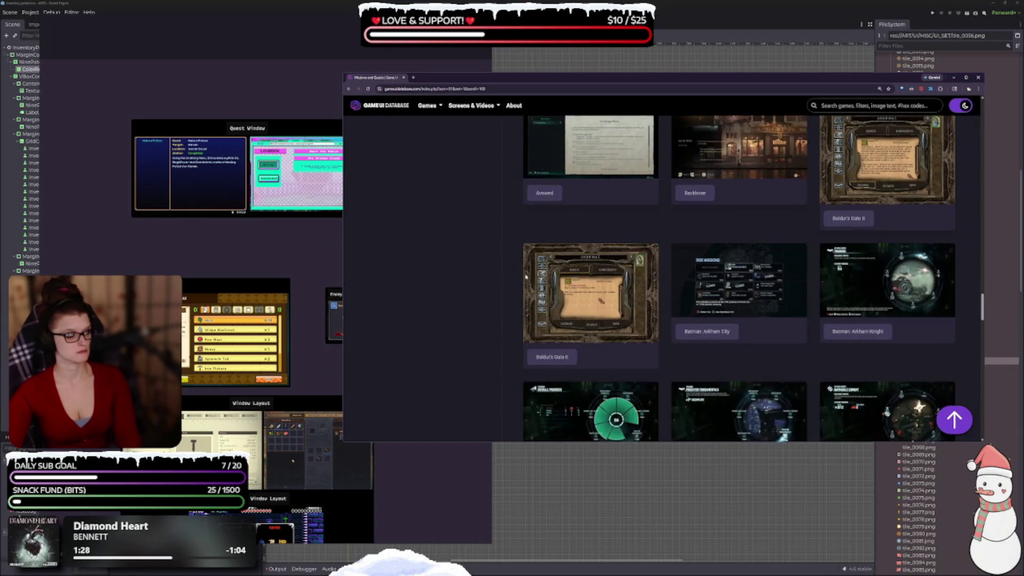
{"action": "scroll", "coordinate": [587, 338], "scroll_direction": "down", "scroll_amount": 5}
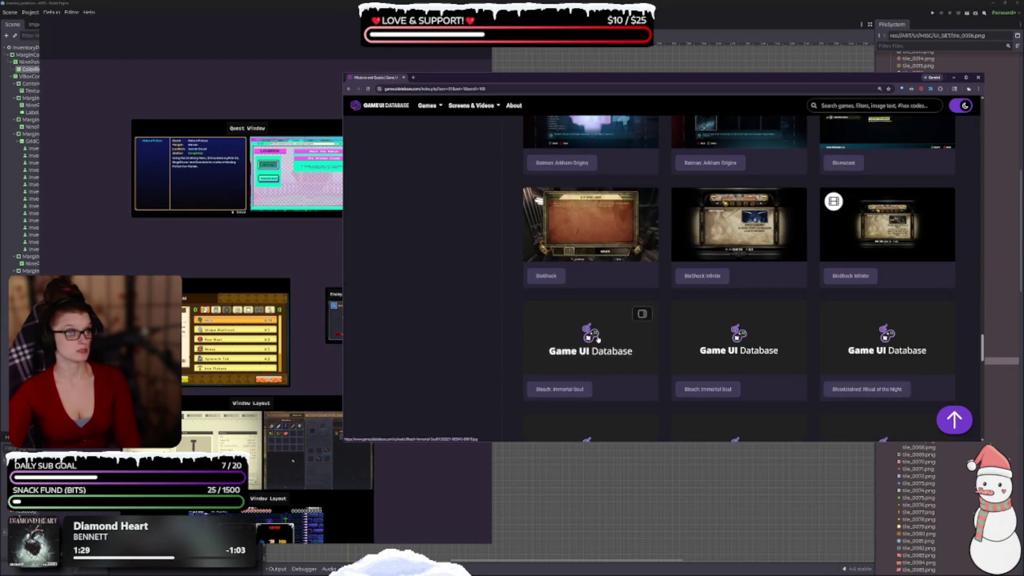
{"action": "scroll", "coordinate": [597, 338], "scroll_direction": "down", "scroll_amount": 5}
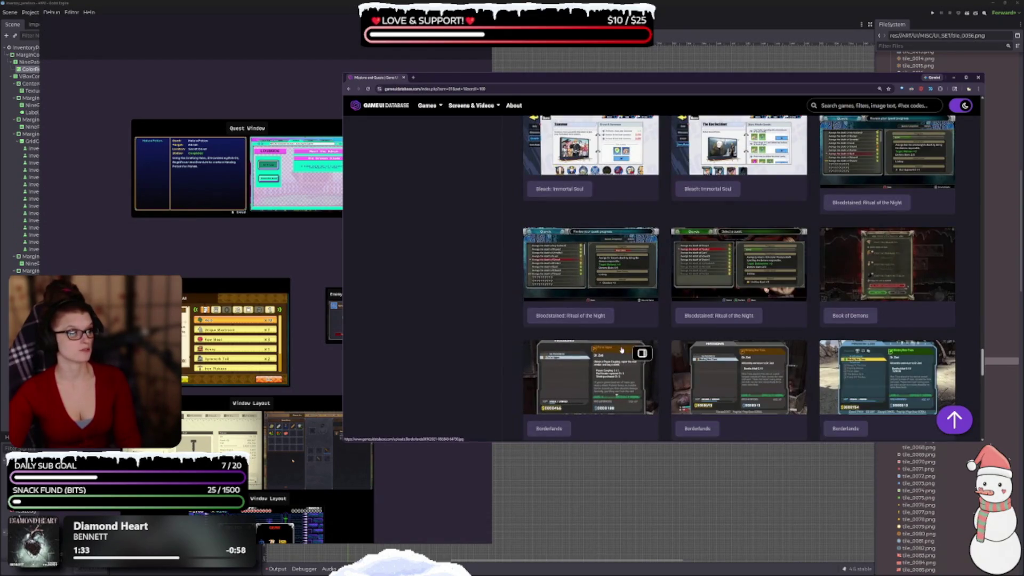
{"action": "scroll", "coordinate": [613, 344], "scroll_direction": "down", "scroll_amount": 2}
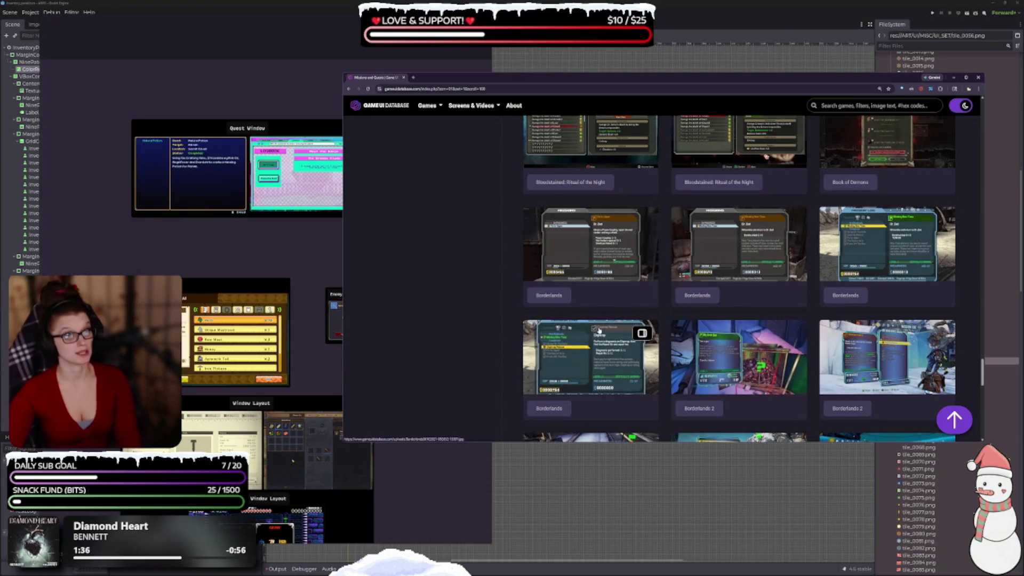
{"action": "scroll", "coordinate": [609, 326], "scroll_direction": "down", "scroll_amount": 2}
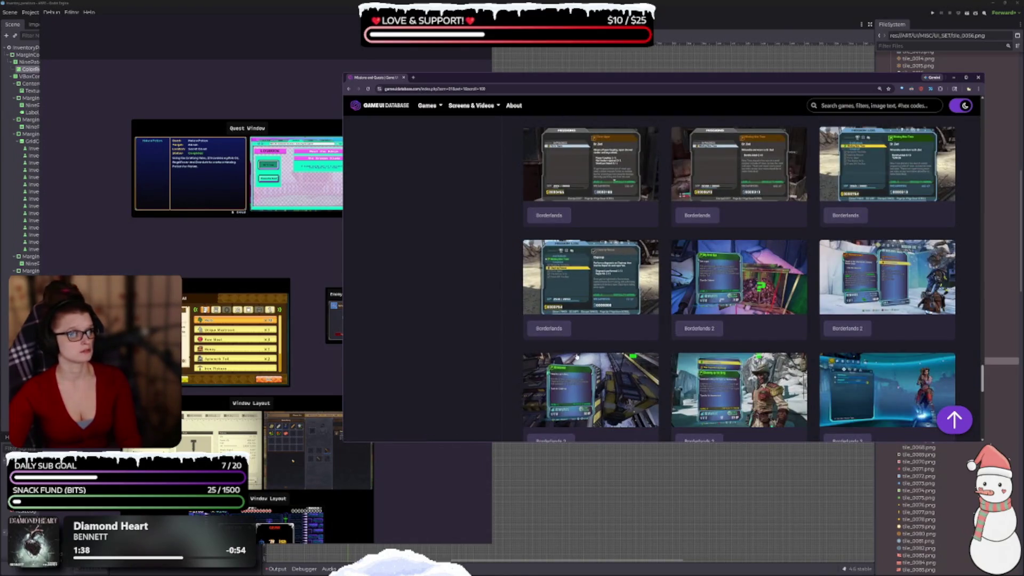
{"action": "left_click", "coordinate": [536, 283]}
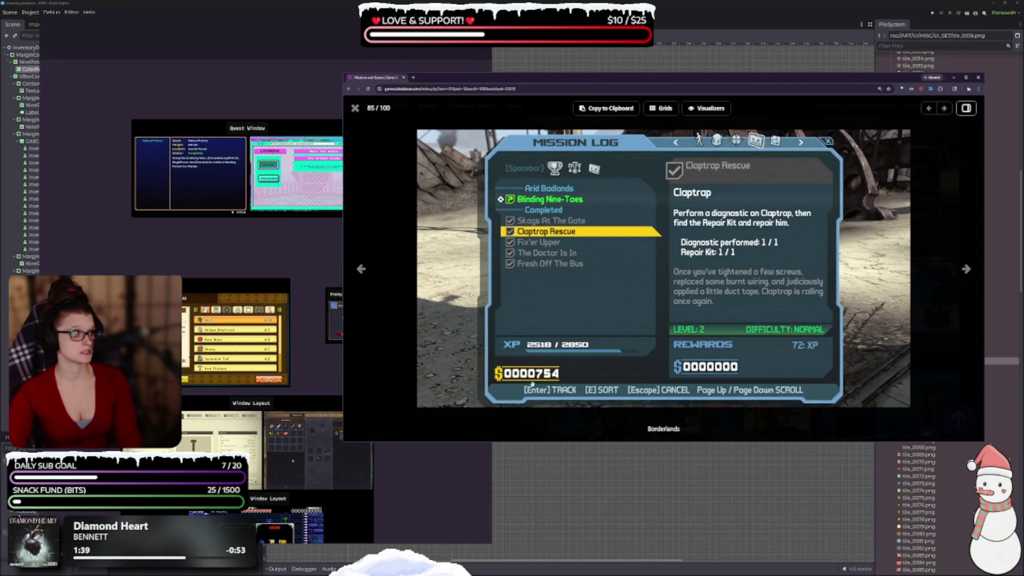
{"action": "key", "text": "Escape"}
{"action": "scroll", "coordinate": [577, 319], "scroll_direction": "down", "scroll_amount": 5}
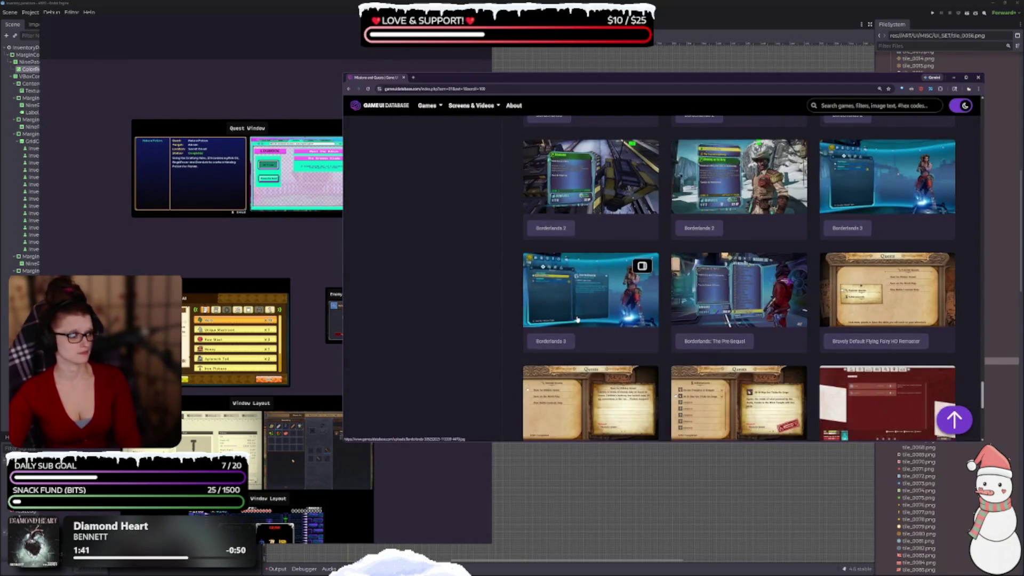
{"action": "scroll", "coordinate": [577, 319], "scroll_direction": "down", "scroll_amount": 6}
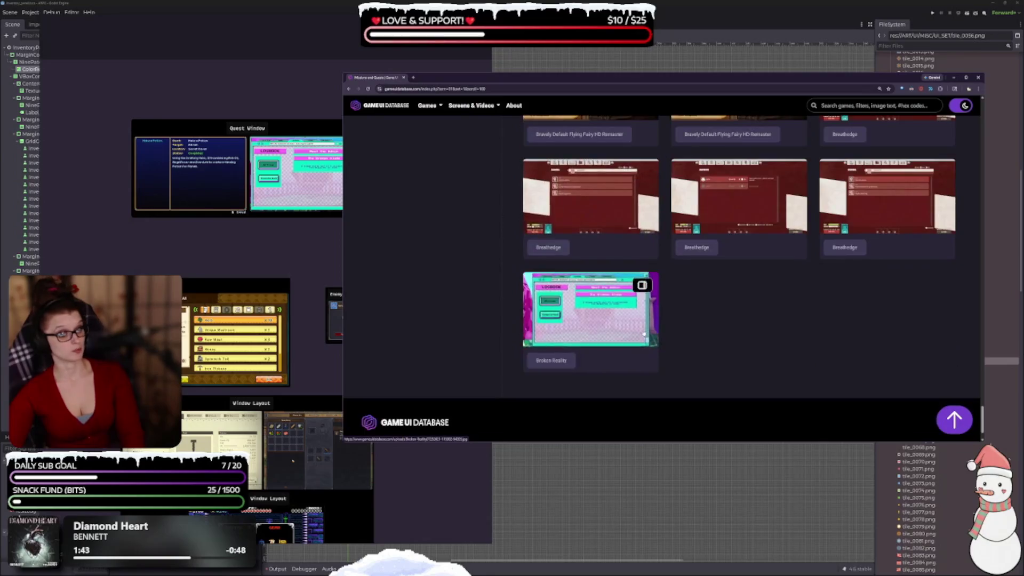
{"action": "scroll", "coordinate": [645, 334], "scroll_direction": "down", "scroll_amount": 3}
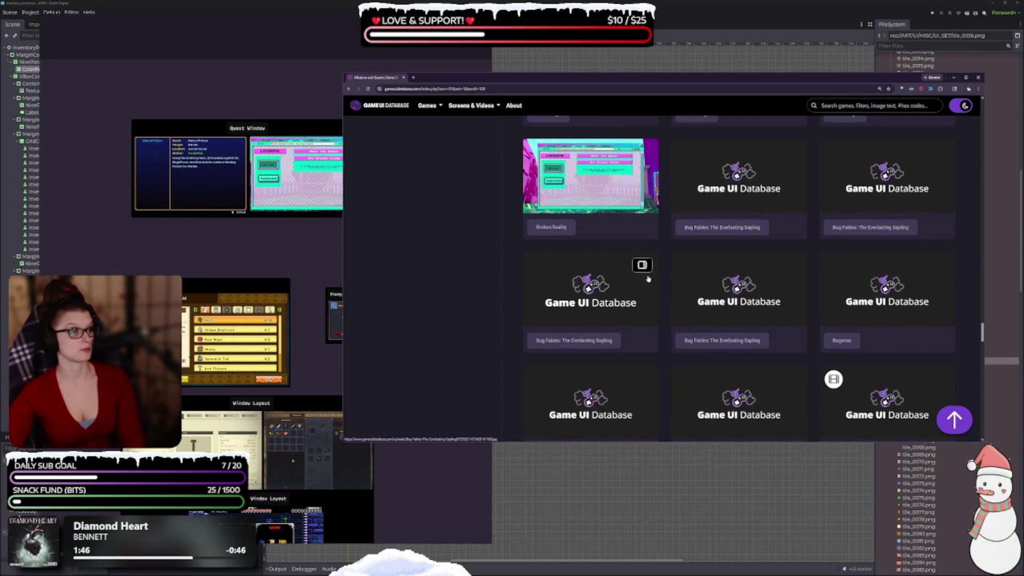
{"action": "scroll", "coordinate": [683, 342], "scroll_direction": "down", "scroll_amount": 1}
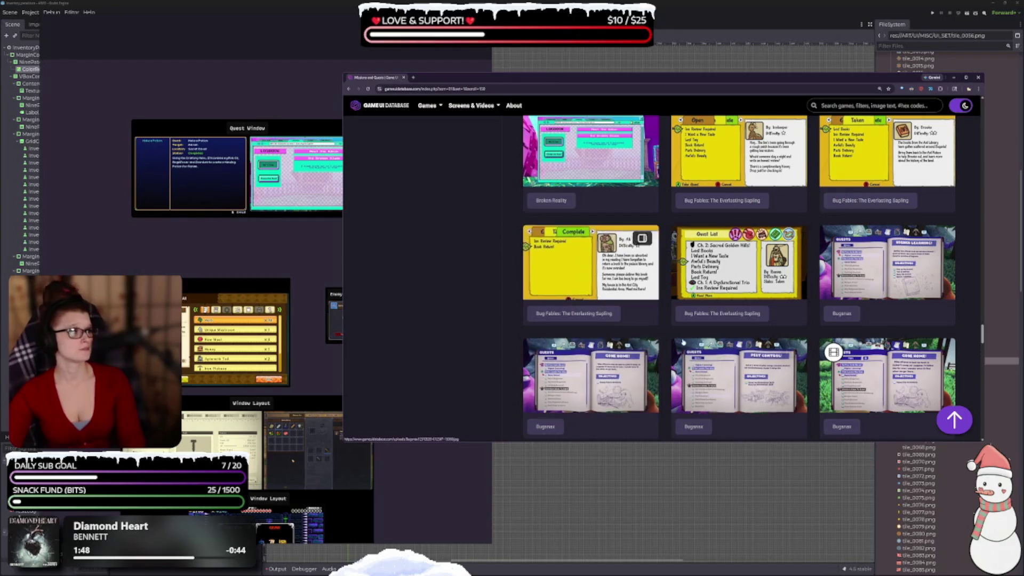
{"action": "scroll", "coordinate": [683, 320], "scroll_direction": "up", "scroll_amount": 1}
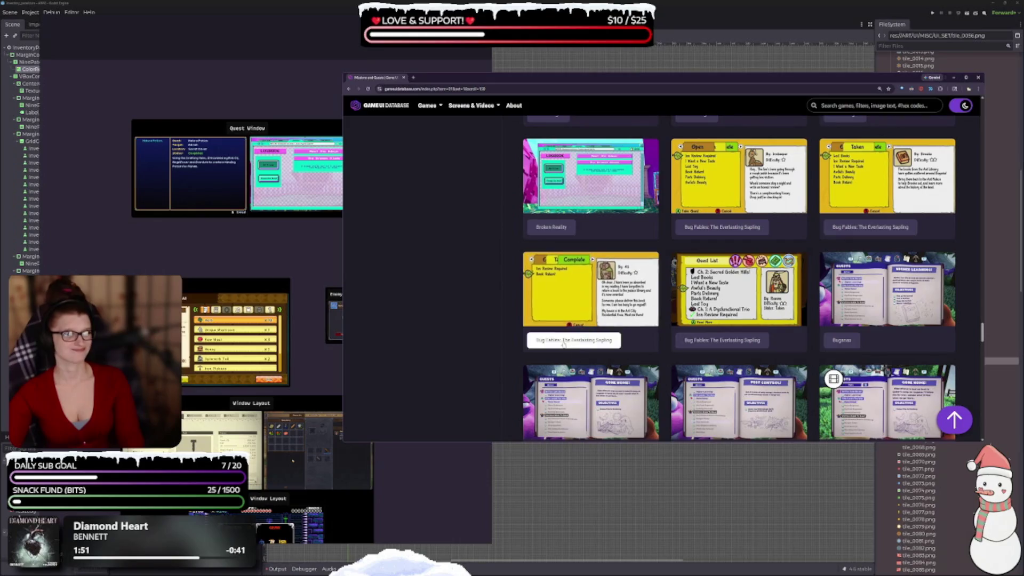
{"action": "scroll", "coordinate": [640, 335], "scroll_direction": "down", "scroll_amount": 4}
{"action": "scroll", "coordinate": [707, 332], "scroll_direction": "down", "scroll_amount": 10}
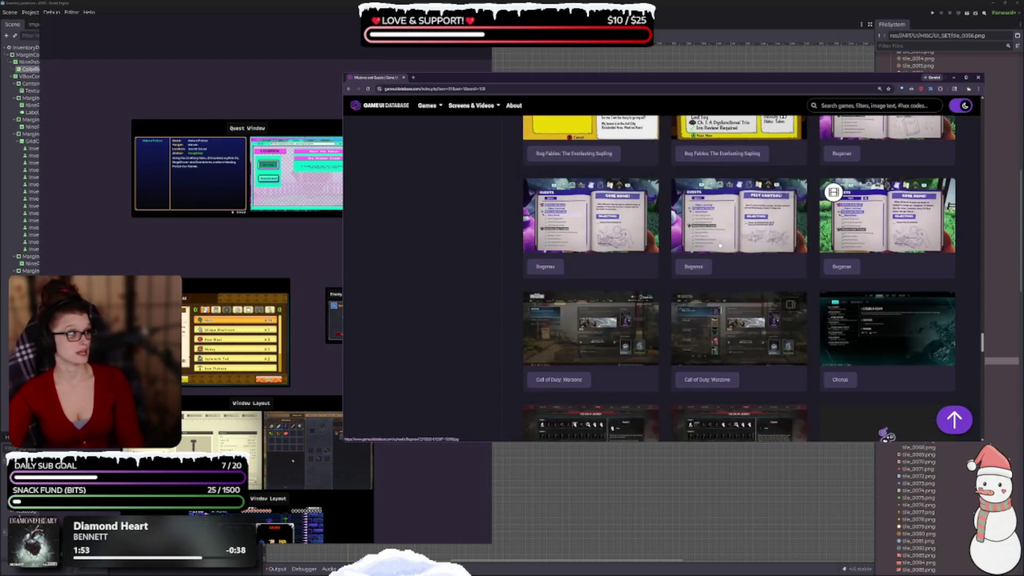
{"action": "scroll", "coordinate": [857, 356], "scroll_direction": "down", "scroll_amount": 5}
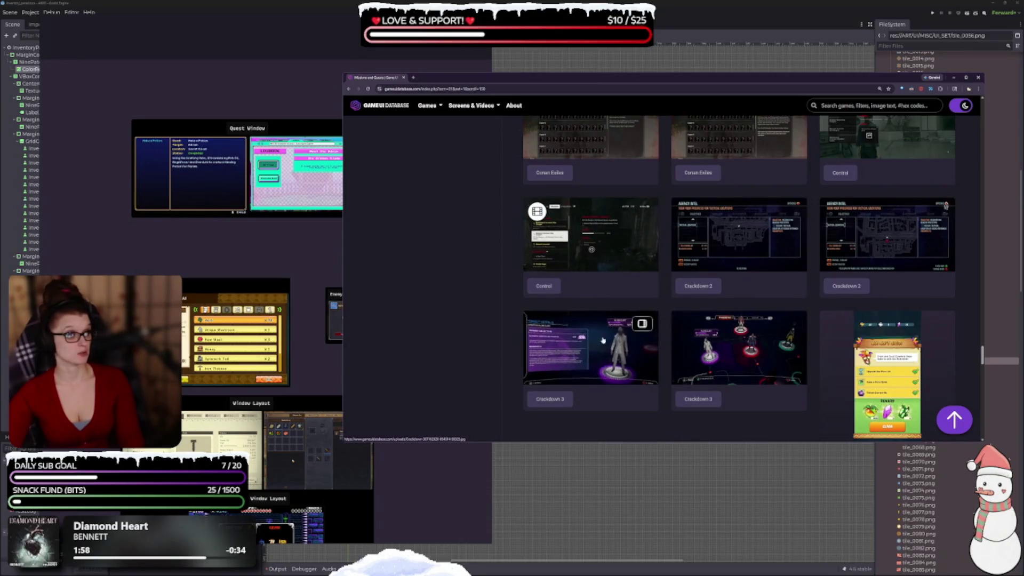
{"action": "scroll", "coordinate": [622, 373], "scroll_direction": "down", "scroll_amount": 10}
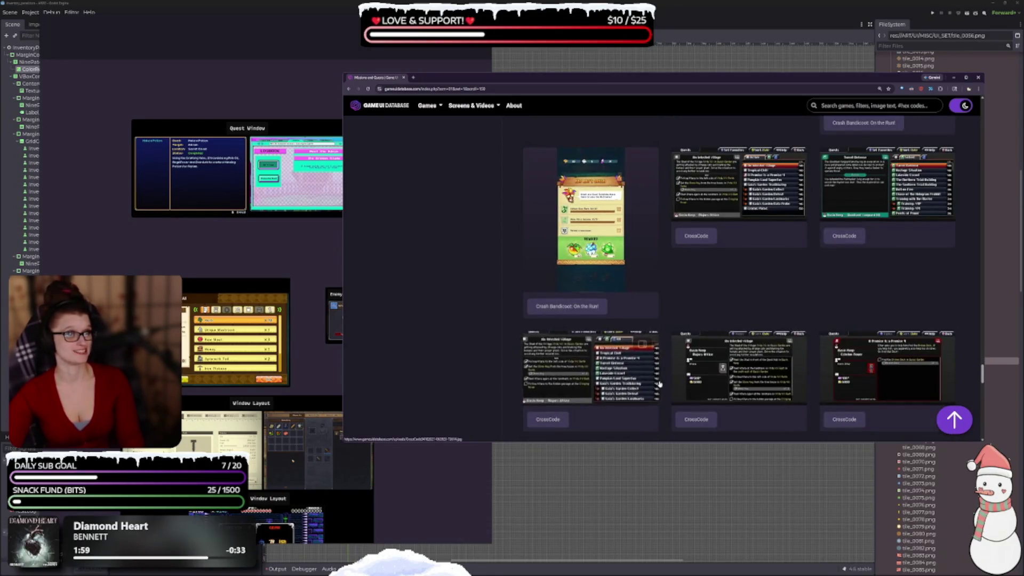
{"action": "scroll", "coordinate": [640, 352], "scroll_direction": "down", "scroll_amount": 7}
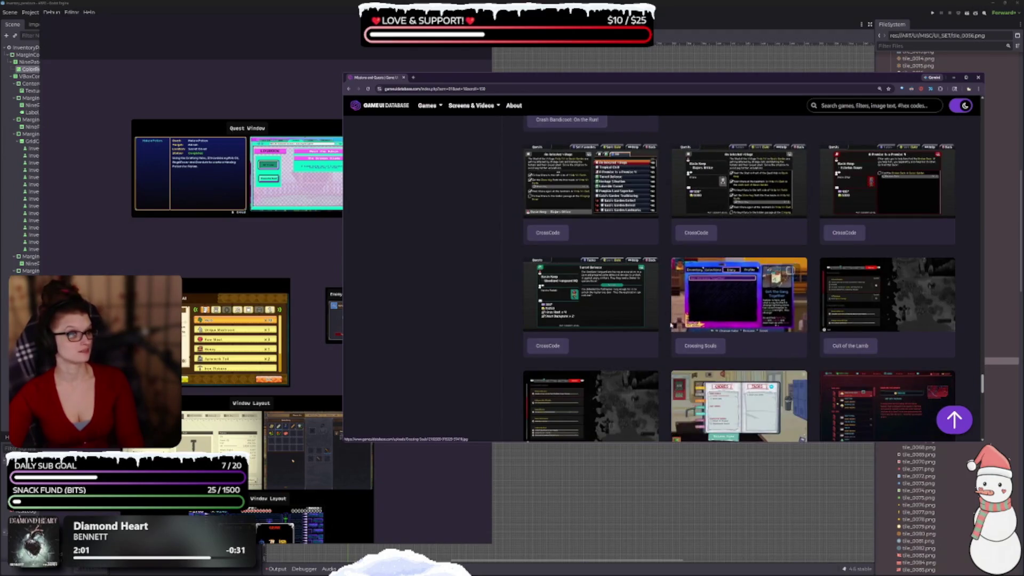
{"action": "scroll", "coordinate": [614, 283], "scroll_direction": "down", "scroll_amount": 3}
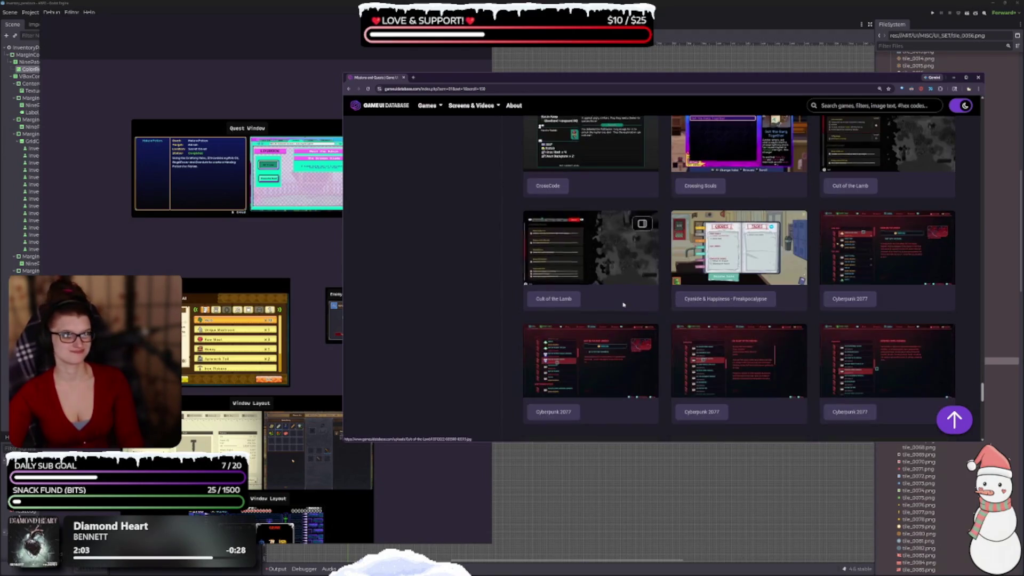
{"action": "scroll", "coordinate": [608, 309], "scroll_direction": "down", "scroll_amount": 3}
{"action": "scroll", "coordinate": [555, 263], "scroll_direction": "down", "scroll_amount": 3}
{"action": "scroll", "coordinate": [555, 262], "scroll_direction": "down", "scroll_amount": 4}
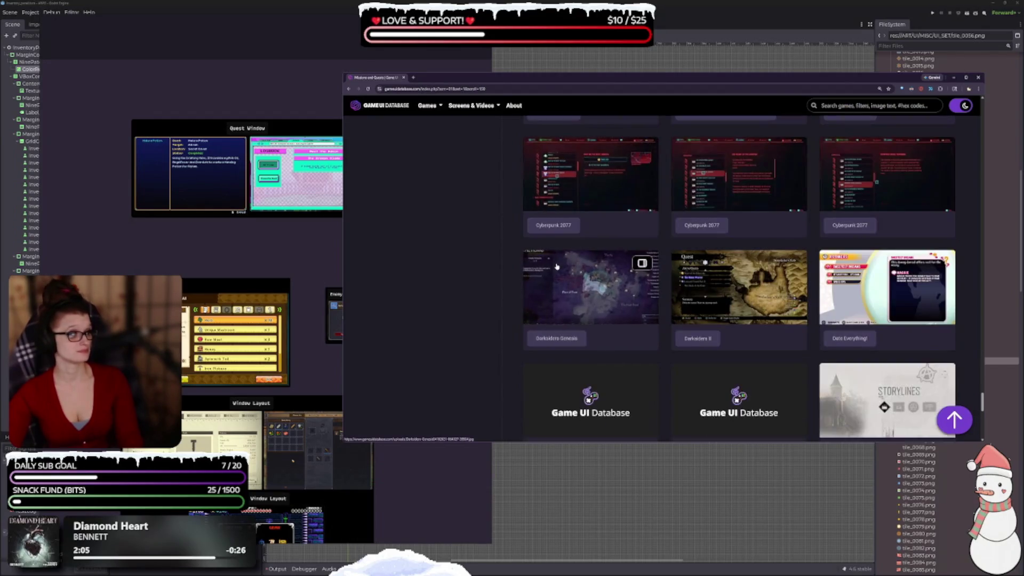
{"action": "scroll", "coordinate": [551, 265], "scroll_direction": "down", "scroll_amount": 2}
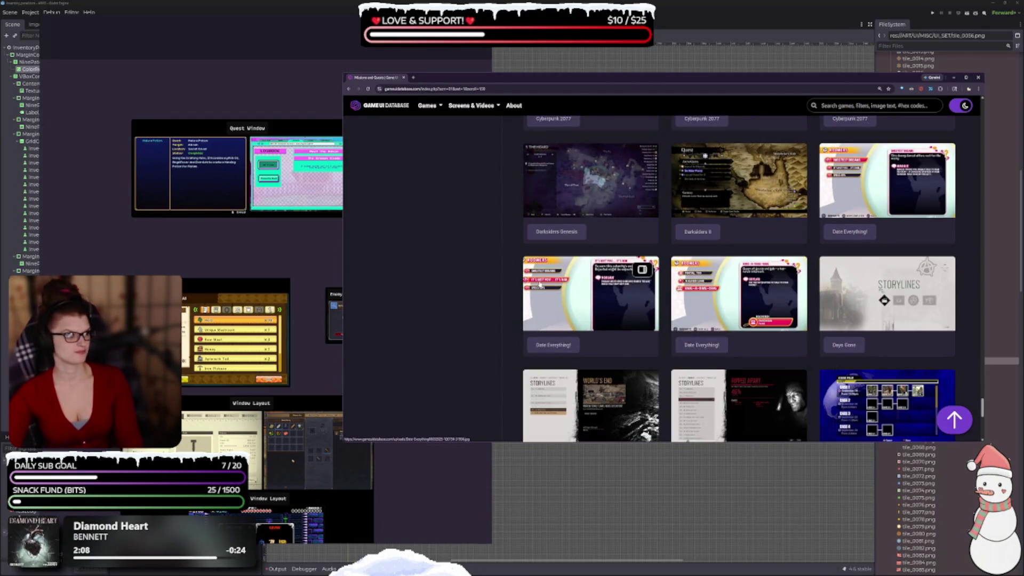
{"action": "scroll", "coordinate": [546, 296], "scroll_direction": "down", "scroll_amount": 2}
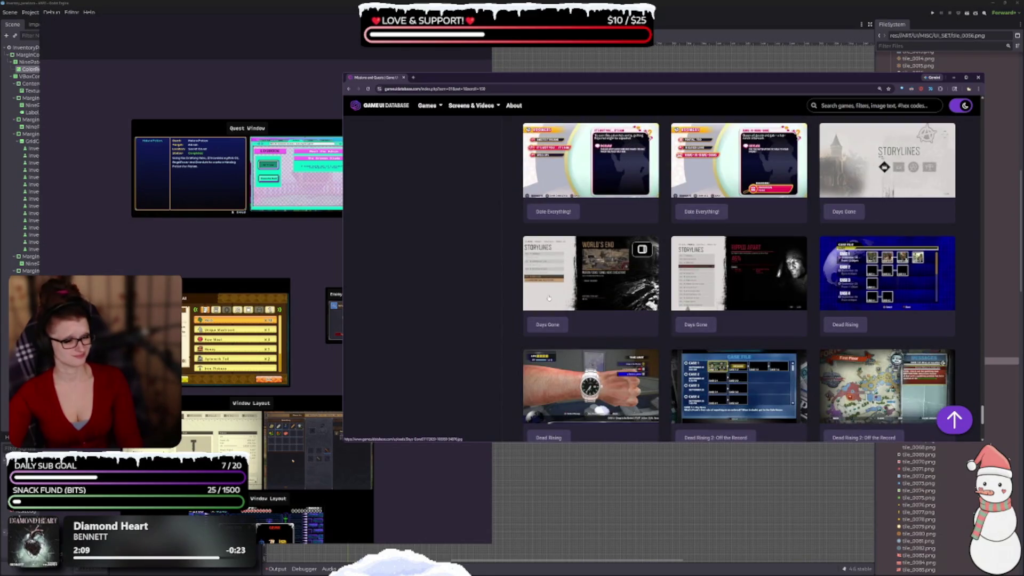
{"action": "scroll", "coordinate": [549, 298], "scroll_direction": "down", "scroll_amount": 2}
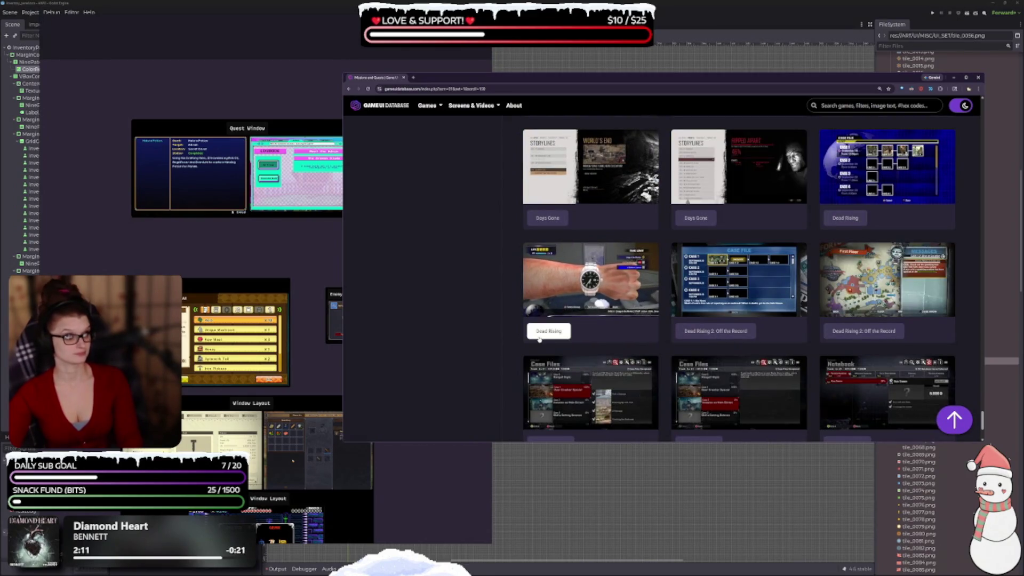
{"action": "scroll", "coordinate": [543, 338], "scroll_direction": "down", "scroll_amount": 2}
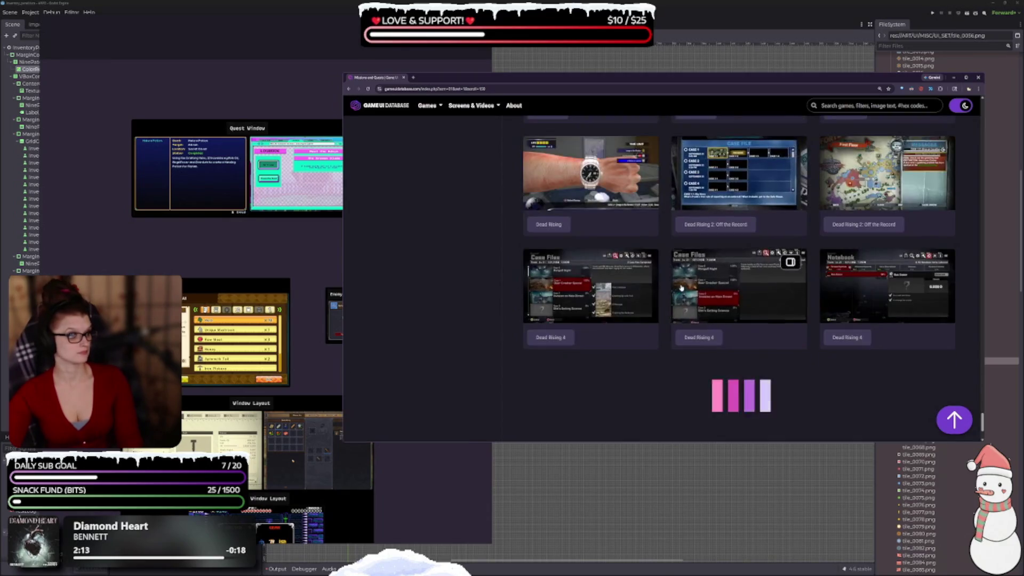
{"action": "scroll", "coordinate": [671, 241], "scroll_direction": "down", "scroll_amount": 2}
{"action": "scroll", "coordinate": [670, 241], "scroll_direction": "down", "scroll_amount": 6}
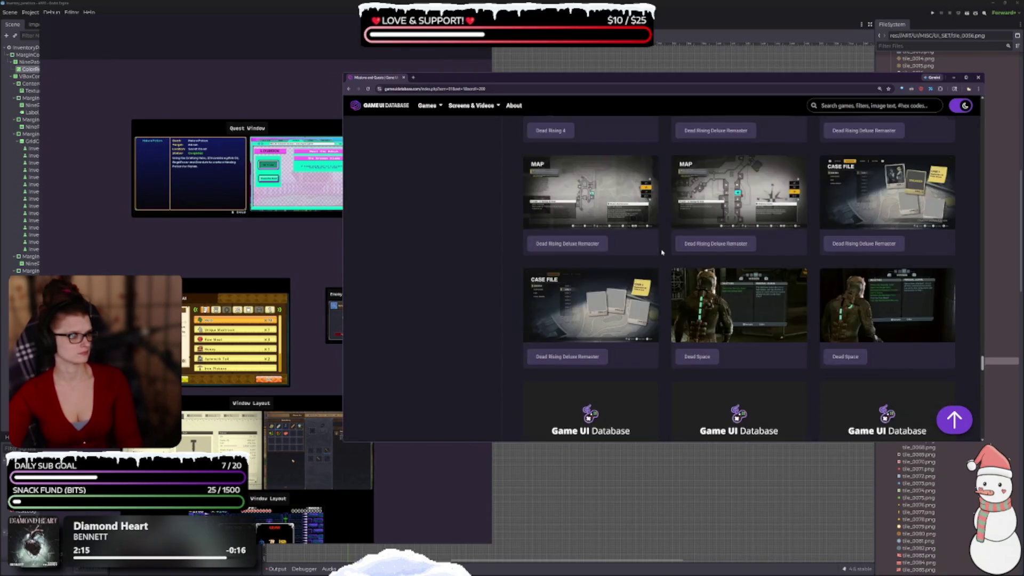
{"action": "scroll", "coordinate": [535, 309], "scroll_direction": "down", "scroll_amount": 3}
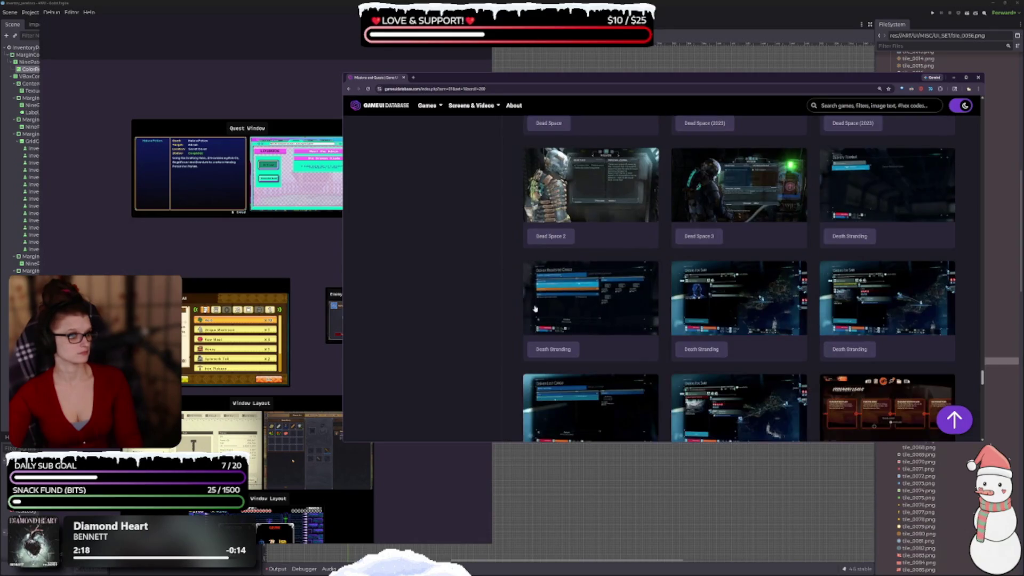
{"action": "scroll", "coordinate": [508, 316], "scroll_direction": "down", "scroll_amount": 6}
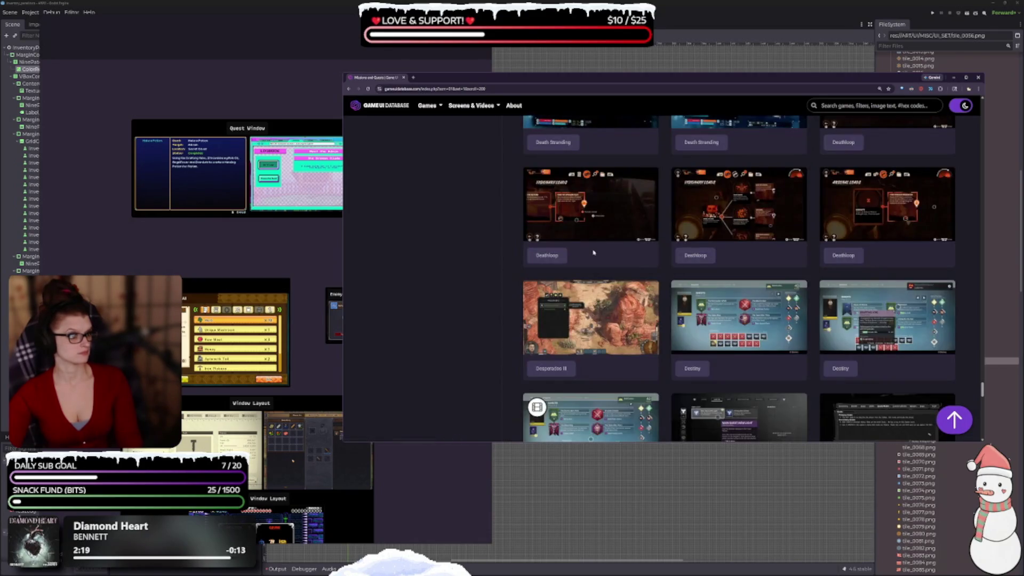
{"action": "scroll", "coordinate": [619, 307], "scroll_direction": "down", "scroll_amount": 2}
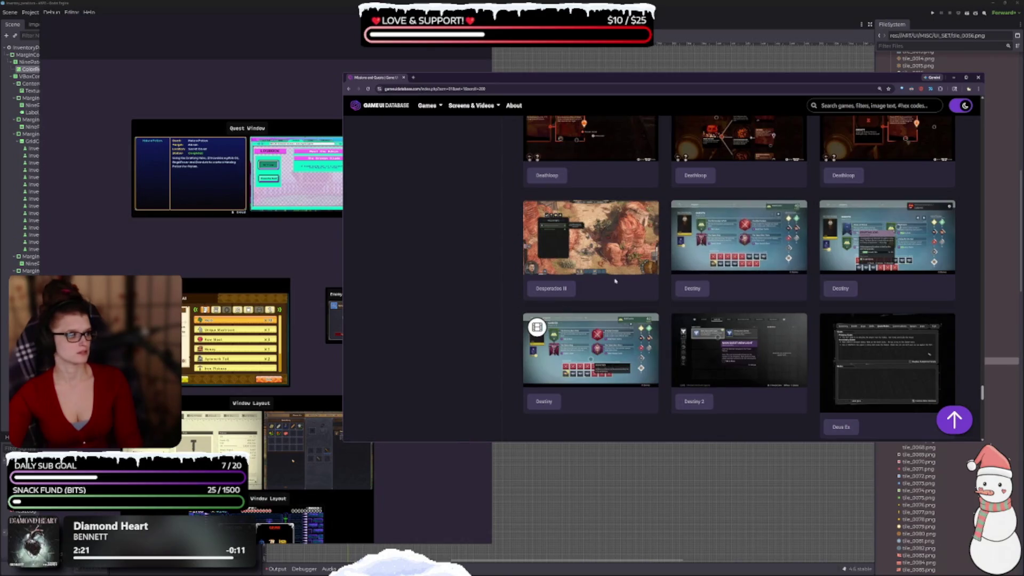
{"action": "scroll", "coordinate": [618, 282], "scroll_direction": "down", "scroll_amount": 4}
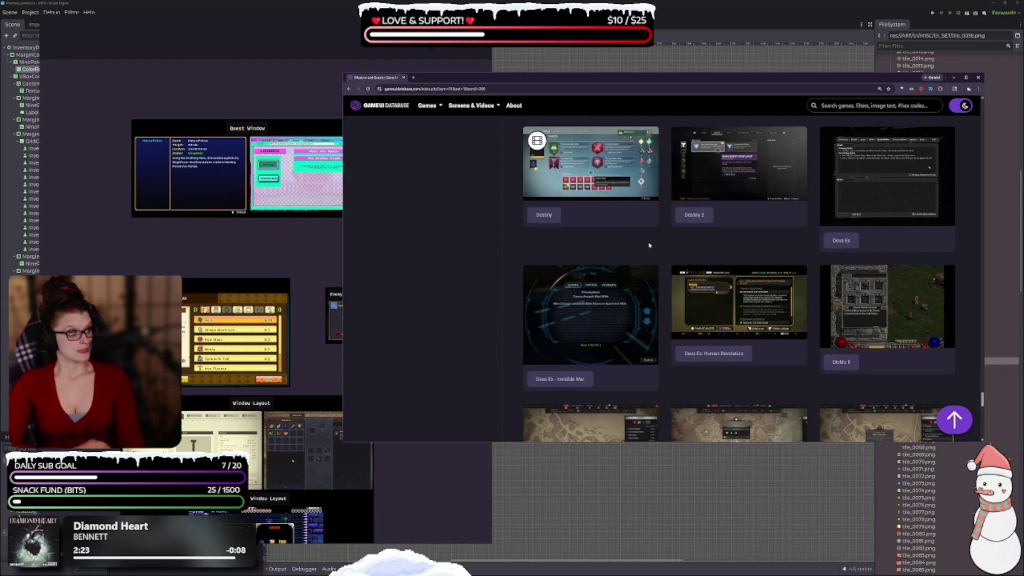
{"action": "scroll", "coordinate": [649, 244], "scroll_direction": "down", "scroll_amount": 1}
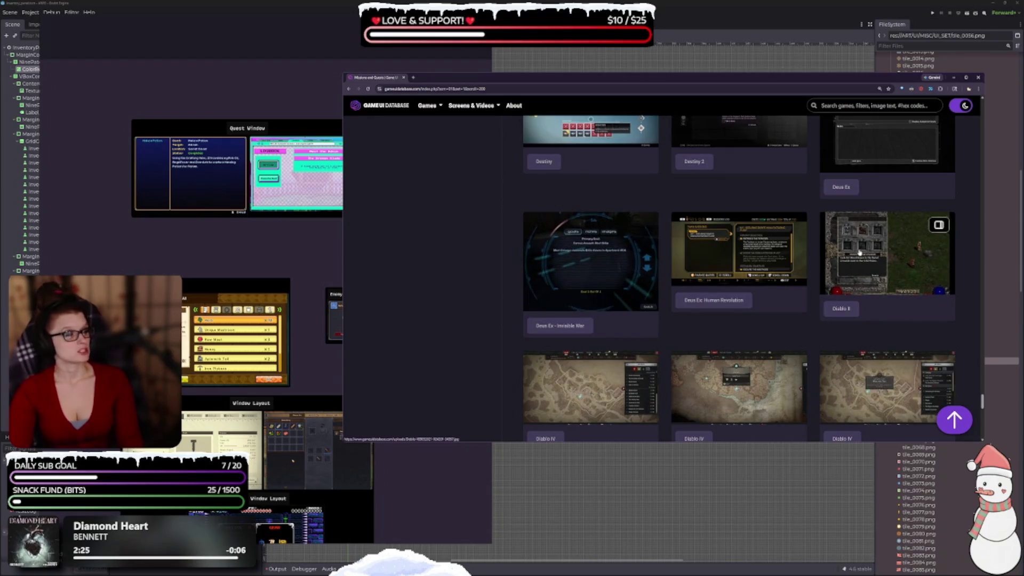
{"action": "scroll", "coordinate": [608, 251], "scroll_direction": "down", "scroll_amount": 2}
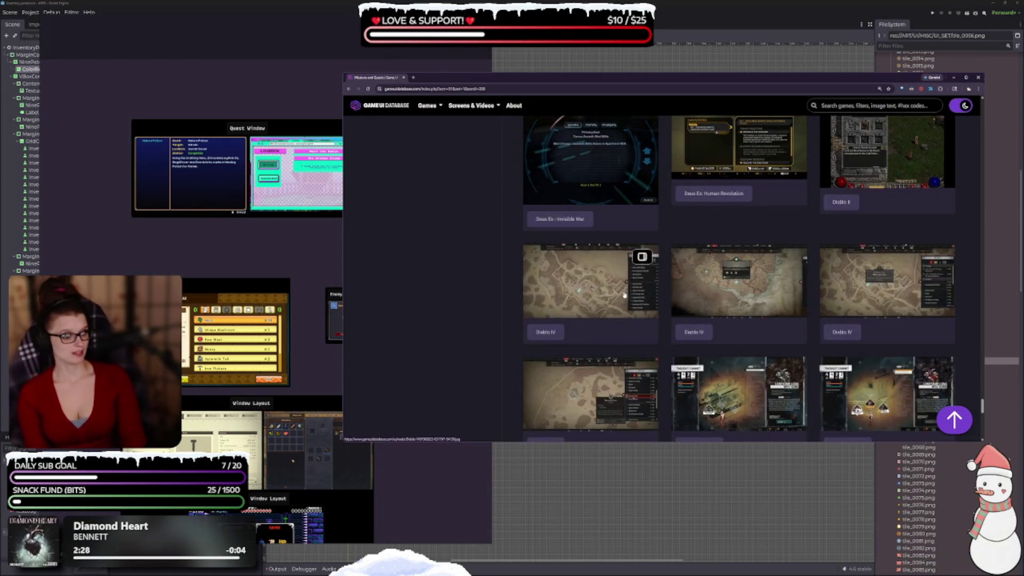
{"action": "scroll", "coordinate": [624, 295], "scroll_direction": "down", "scroll_amount": 3}
{"action": "scroll", "coordinate": [611, 315], "scroll_direction": "down", "scroll_amount": 2}
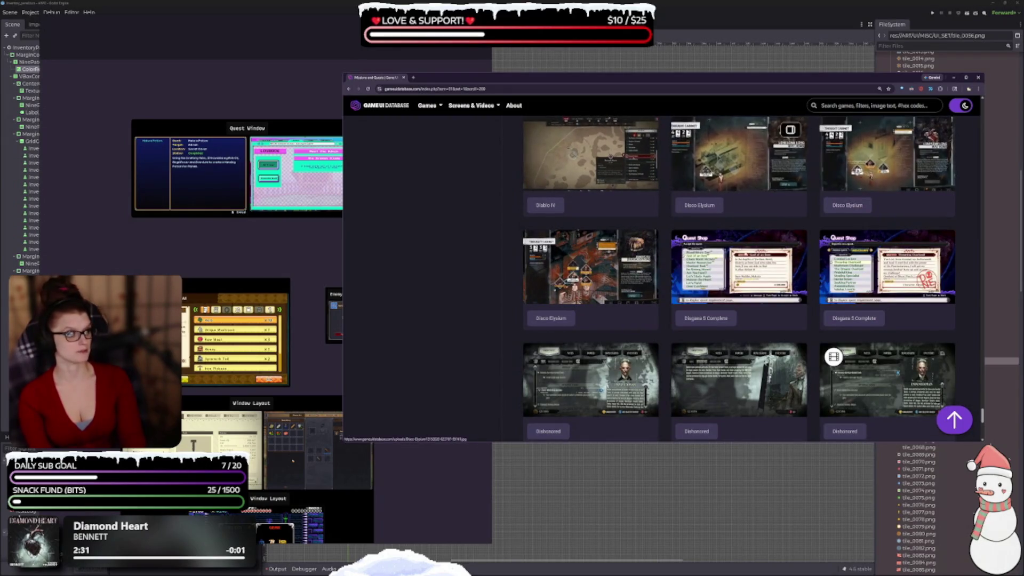
{"action": "scroll", "coordinate": [634, 240], "scroll_direction": "down", "scroll_amount": 3}
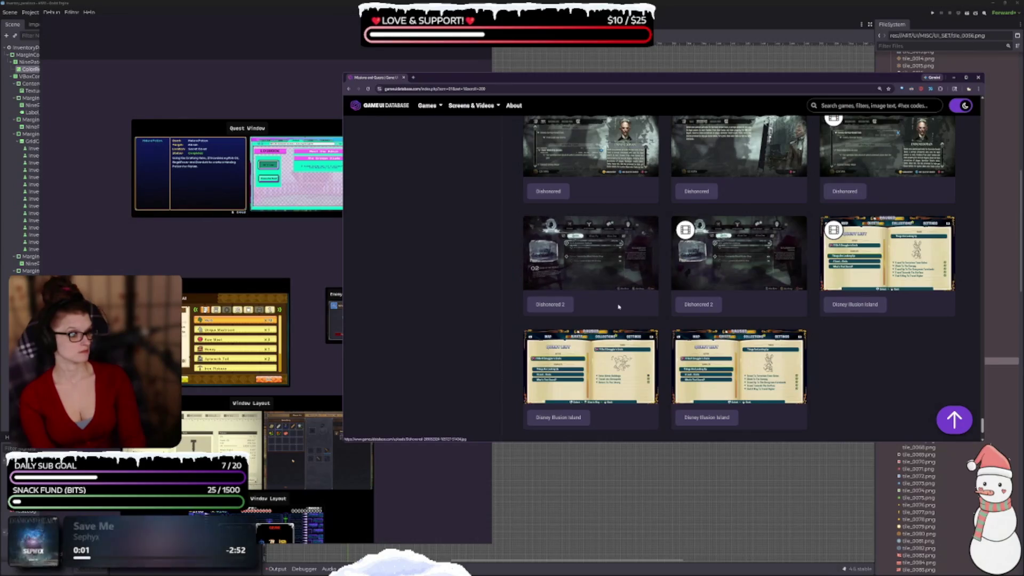
{"action": "scroll", "coordinate": [614, 299], "scroll_direction": "down", "scroll_amount": 5}
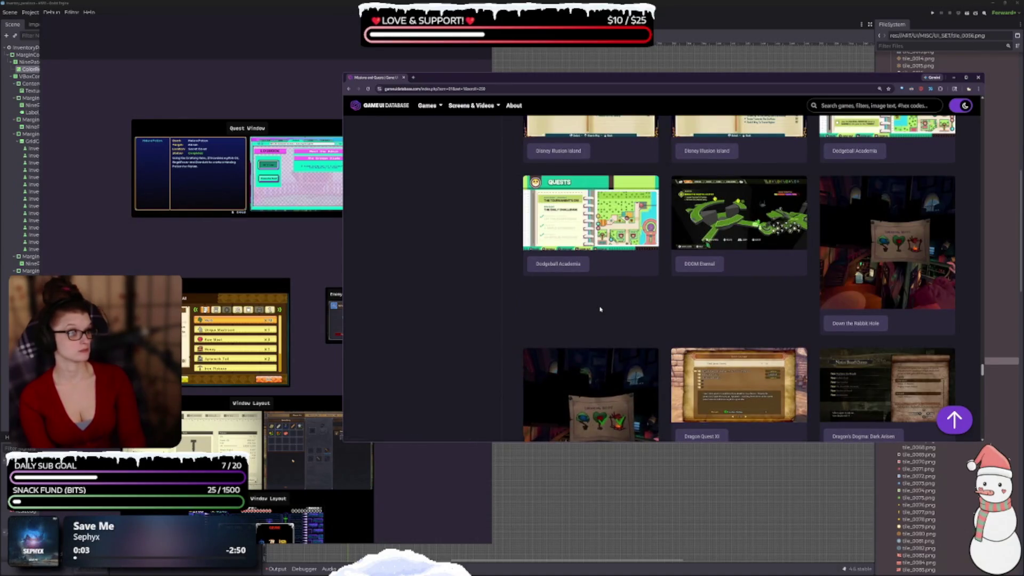
{"action": "scroll", "coordinate": [601, 308], "scroll_direction": "up", "scroll_amount": 1}
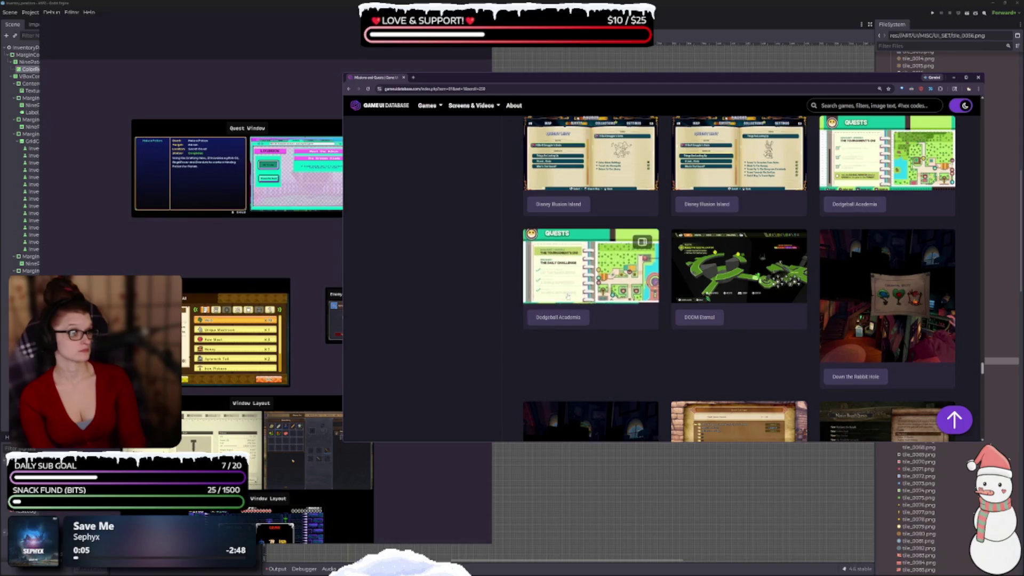
{"action": "scroll", "coordinate": [600, 310], "scroll_direction": "down", "scroll_amount": 1}
{"action": "left_click", "coordinate": [586, 243]}
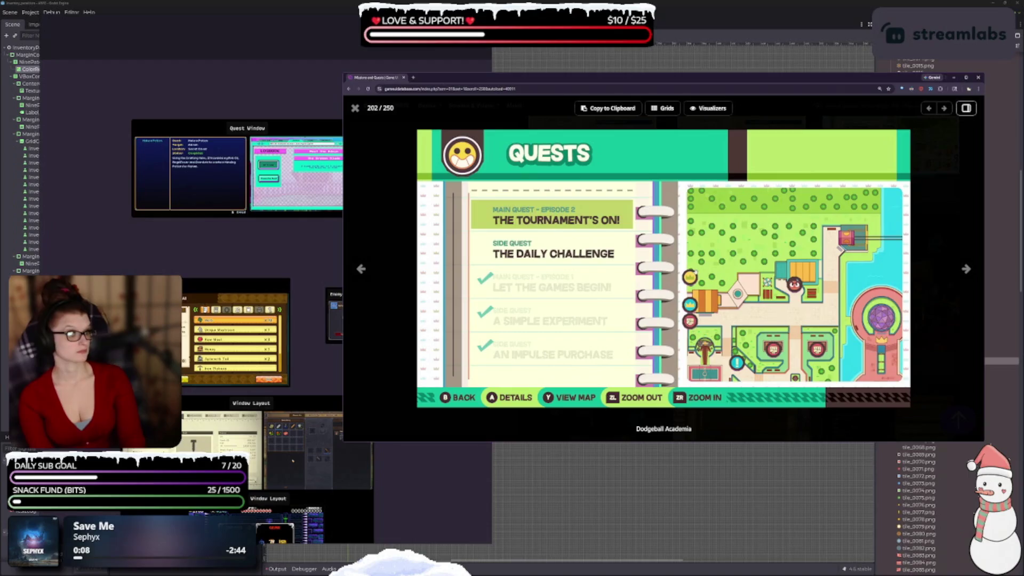
{"action": "left_click", "coordinate": [355, 108]}
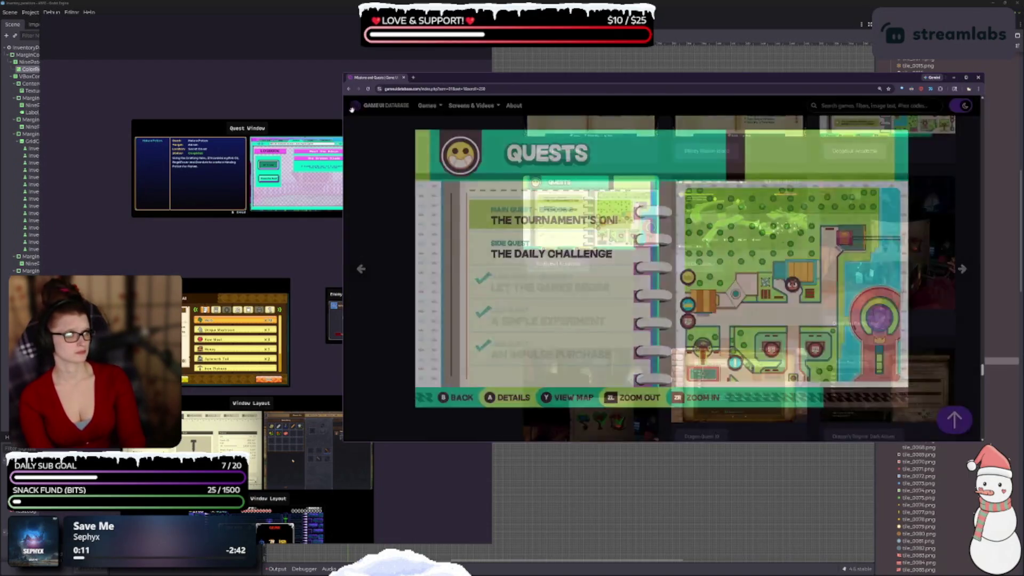
{"action": "scroll", "coordinate": [667, 390], "scroll_direction": "down", "scroll_amount": 5}
{"action": "scroll", "coordinate": [667, 391], "scroll_direction": "down", "scroll_amount": 5}
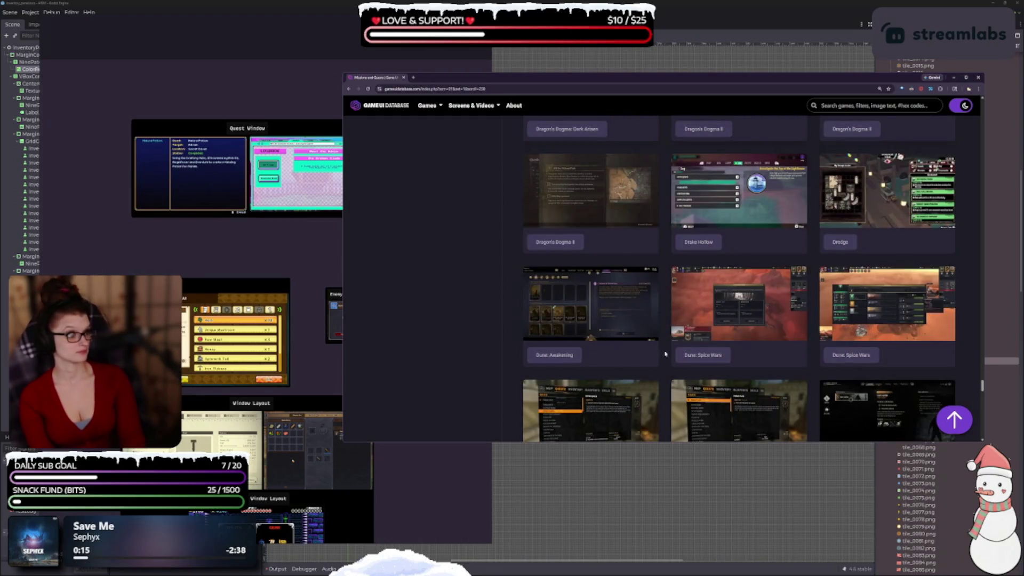
{"action": "left_click", "coordinate": [683, 219]}
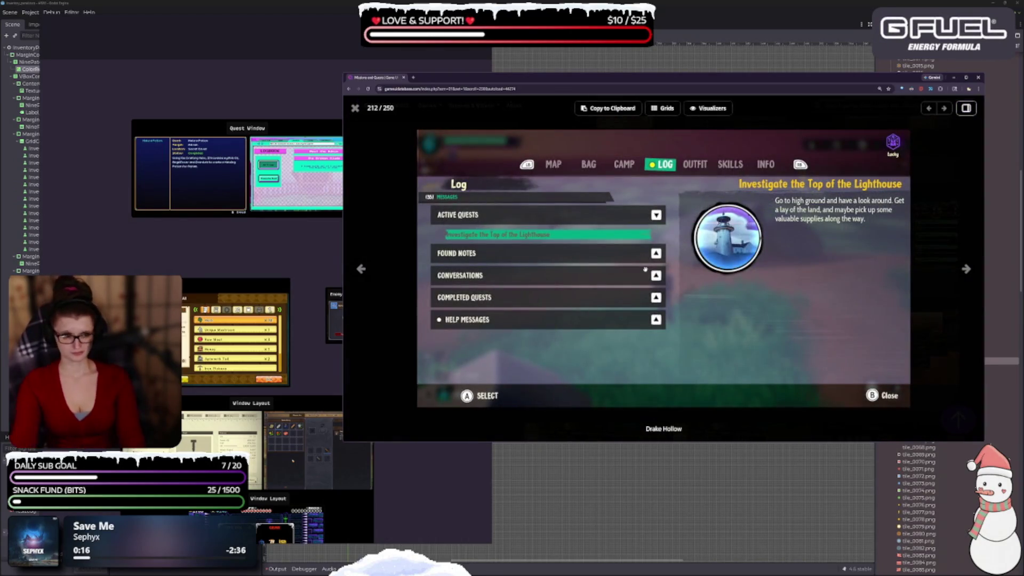
{"action": "key", "text": "Escape"}
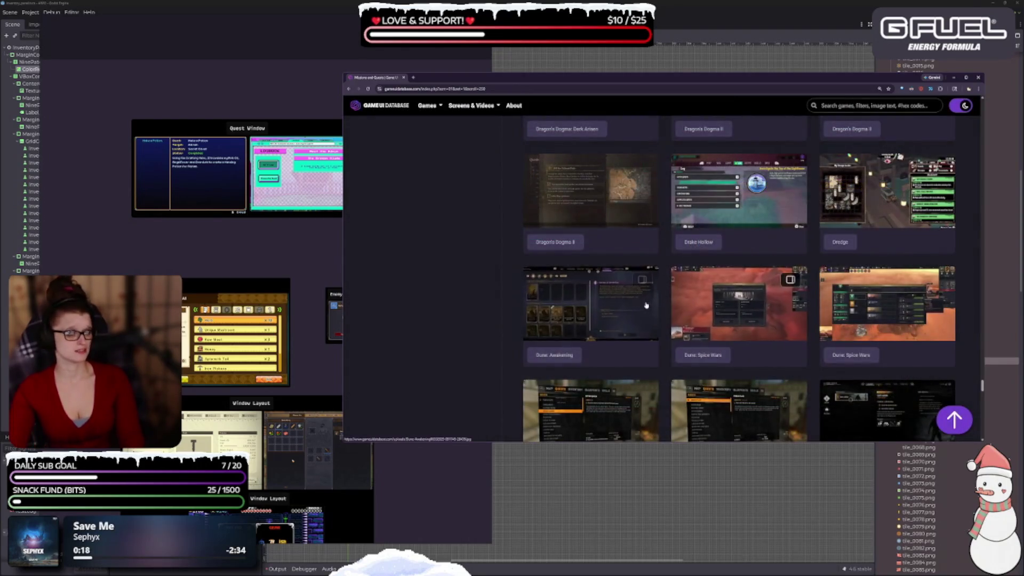
{"action": "scroll", "coordinate": [640, 320], "scroll_direction": "down", "scroll_amount": 1}
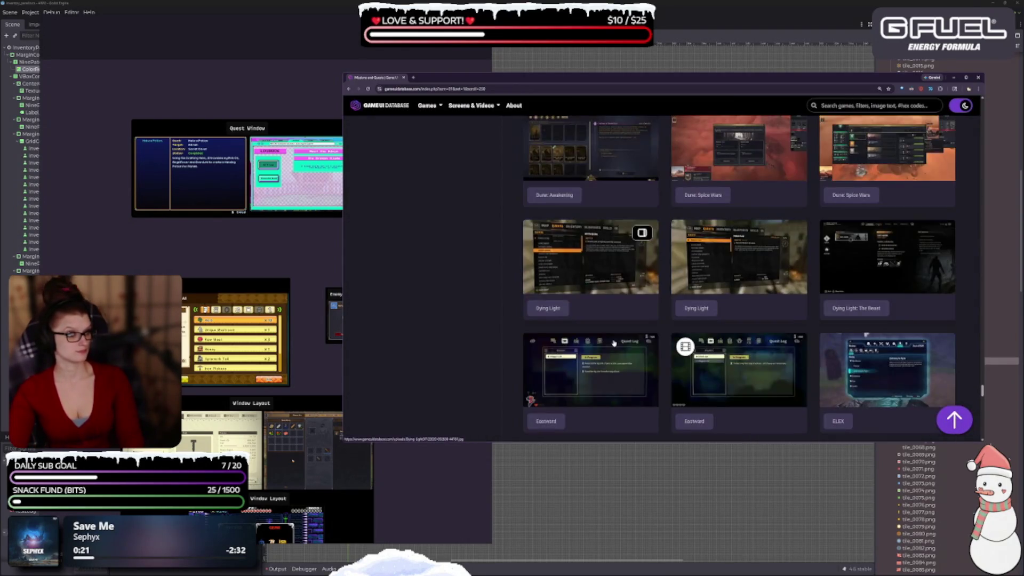
{"action": "scroll", "coordinate": [606, 351], "scroll_direction": "down", "scroll_amount": 2}
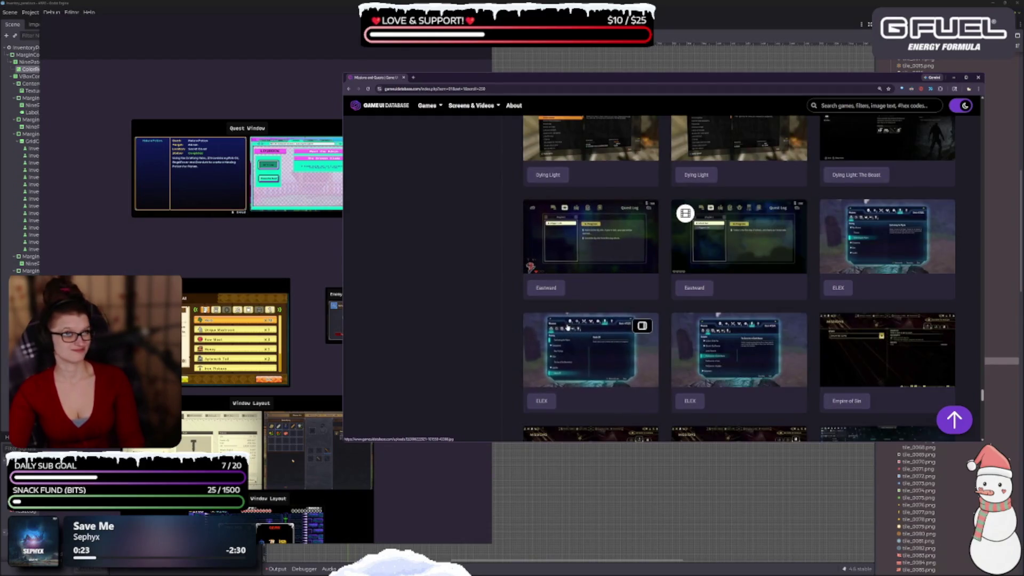
{"action": "left_click", "coordinate": [577, 258]}
{"action": "key", "text": "Escape"}
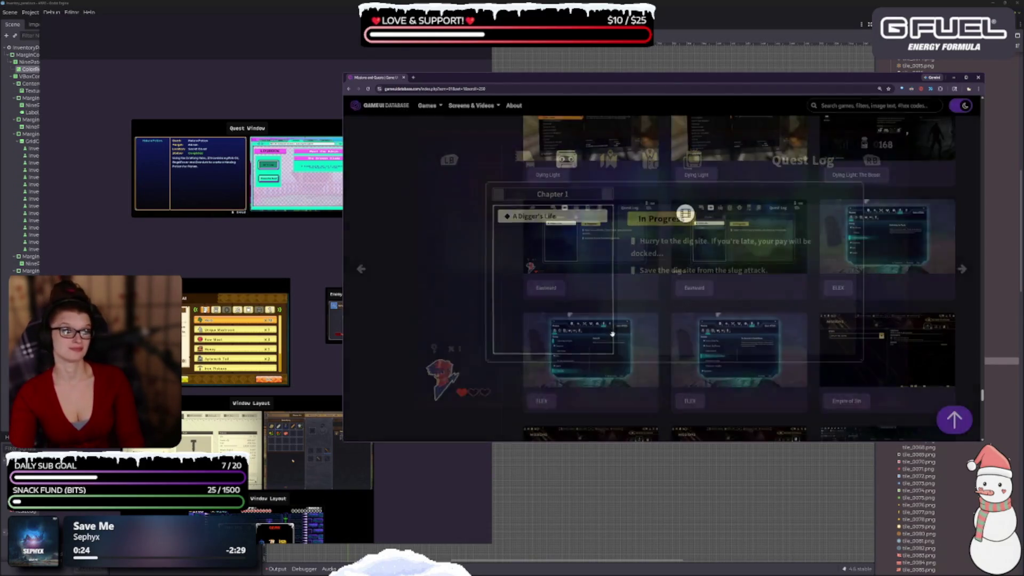
{"action": "left_click", "coordinate": [624, 270]}
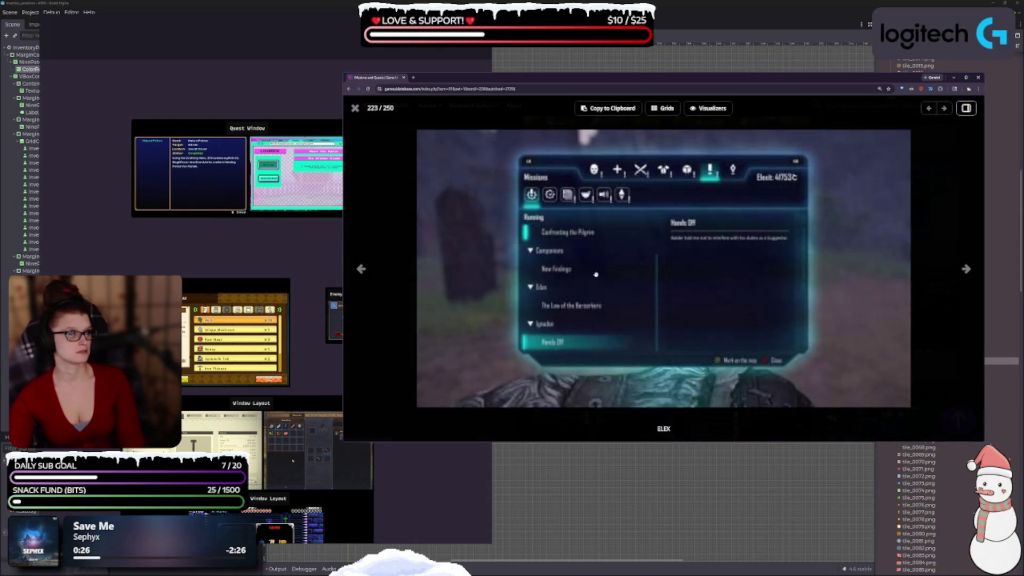
{"action": "key", "text": "Escape"}
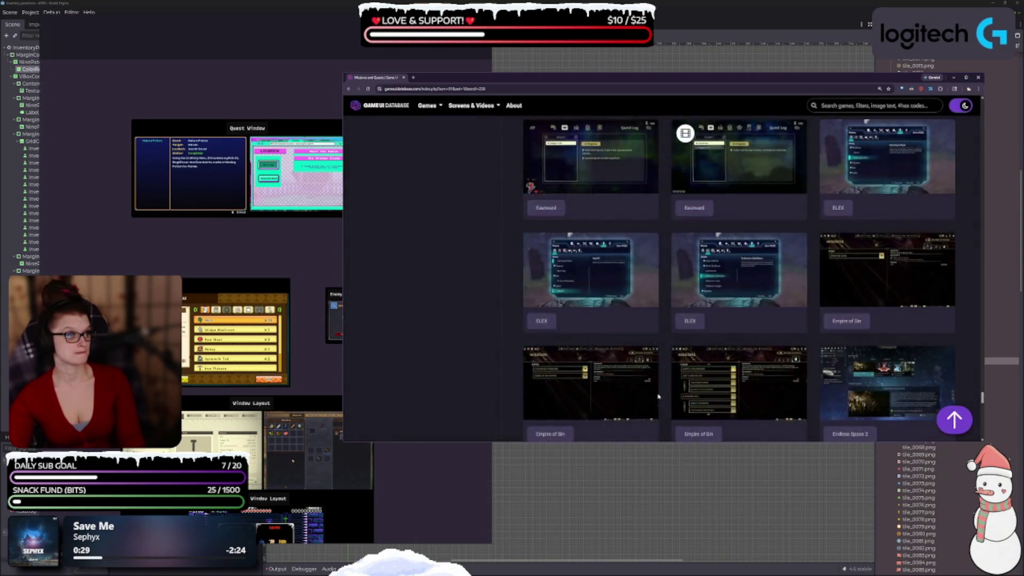
Scroll to Final Fantasy XII and preview its hunts video.
{"action": "scroll", "coordinate": [624, 338], "scroll_direction": "down", "scroll_amount": 3}
{"action": "scroll", "coordinate": [624, 337], "scroll_direction": "down", "scroll_amount": 5}
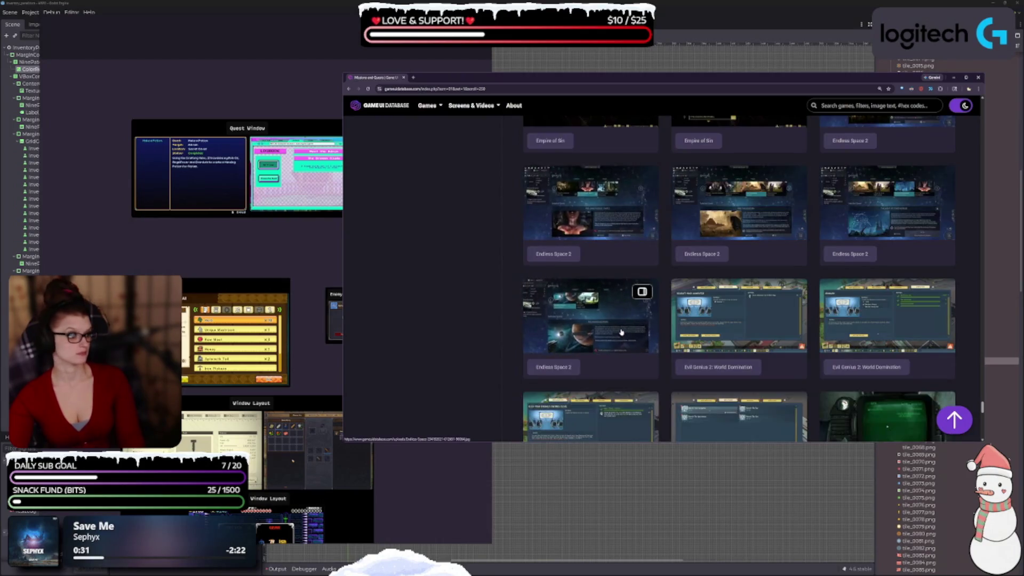
{"action": "scroll", "coordinate": [618, 320], "scroll_direction": "down", "scroll_amount": 10}
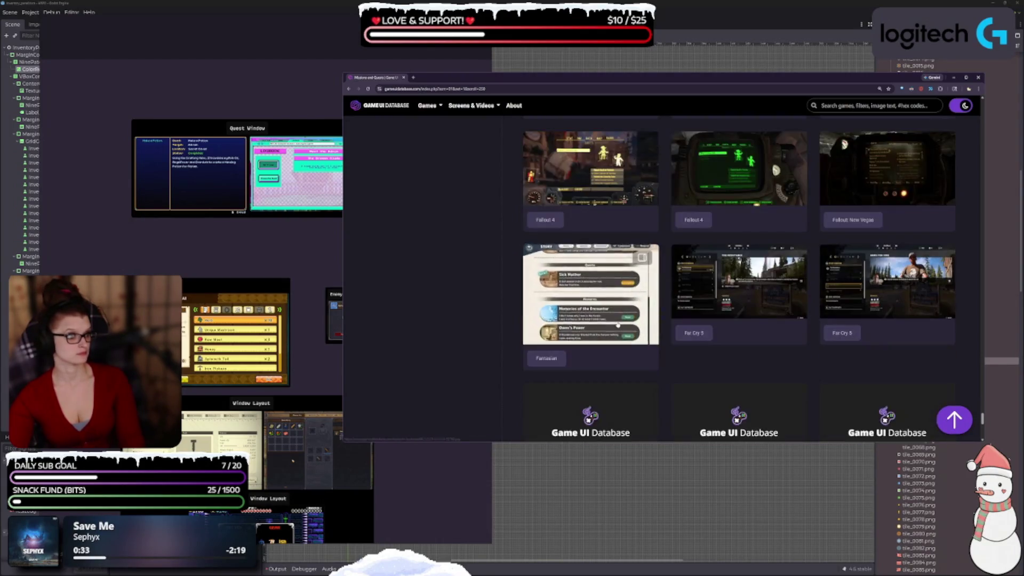
{"action": "scroll", "coordinate": [619, 328], "scroll_direction": "down", "scroll_amount": 5}
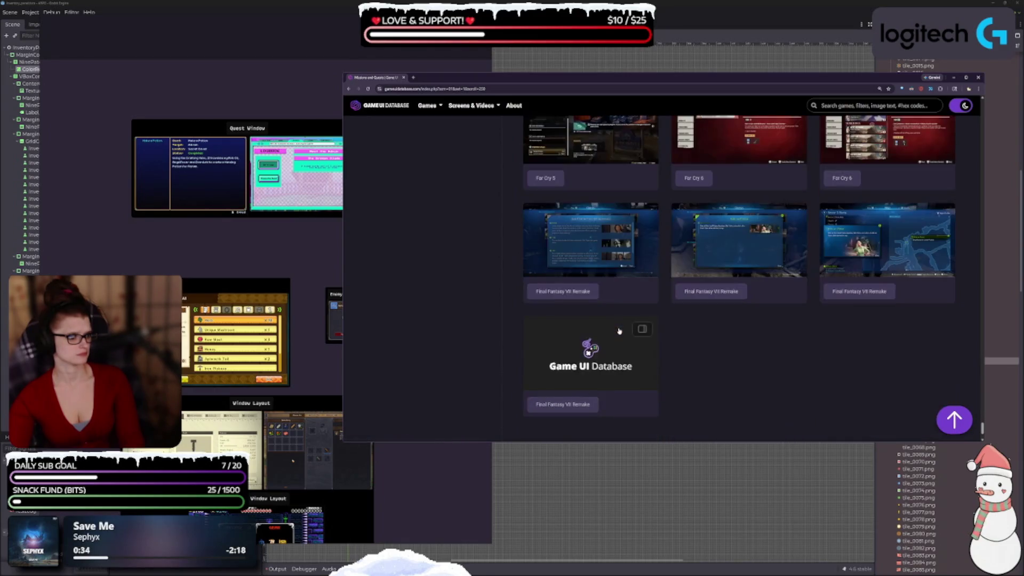
{"action": "scroll", "coordinate": [620, 331], "scroll_direction": "down", "scroll_amount": 1}
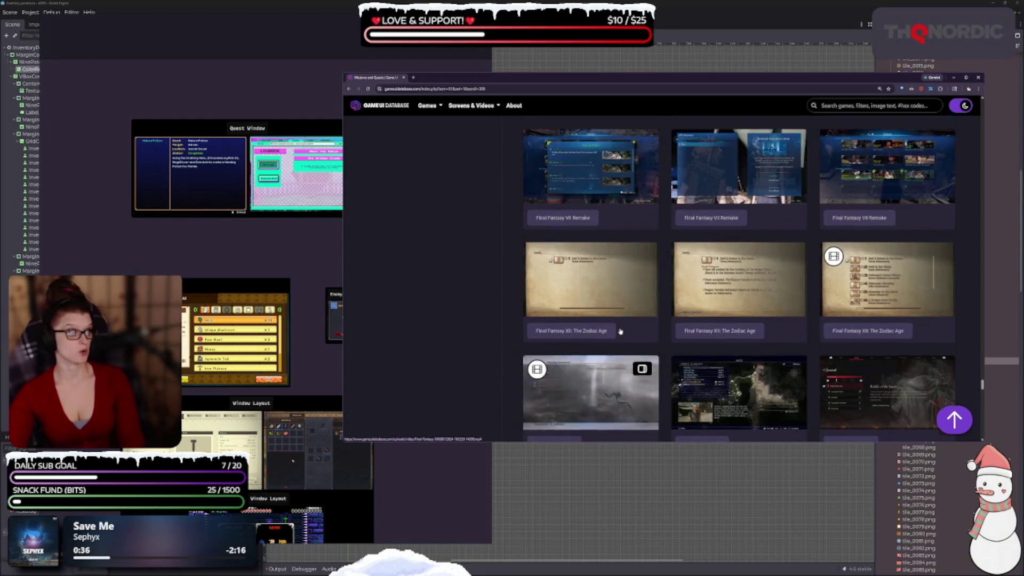
{"action": "scroll", "coordinate": [659, 329], "scroll_direction": "up", "scroll_amount": 1}
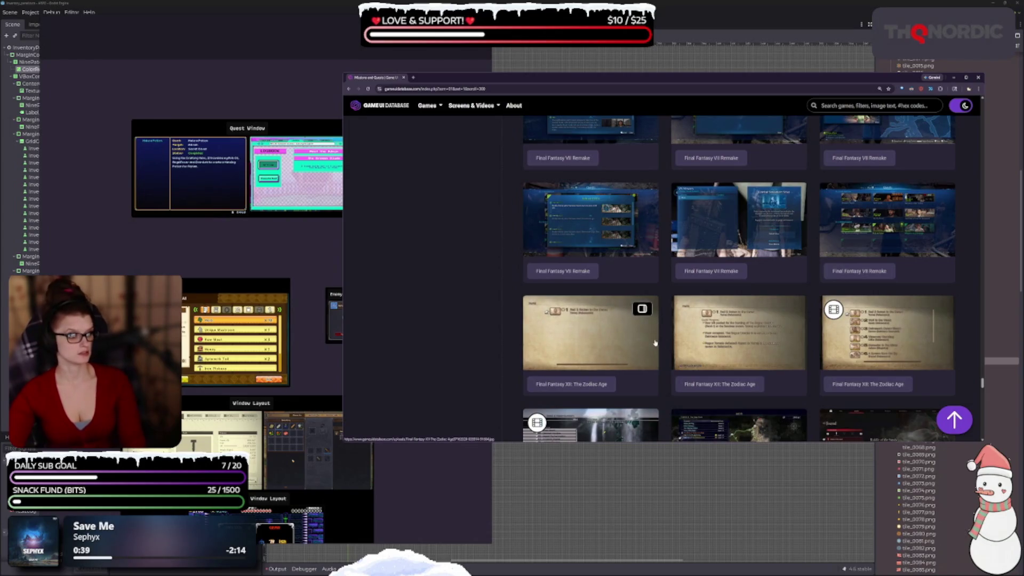
{"action": "scroll", "coordinate": [654, 336], "scroll_direction": "down", "scroll_amount": 1}
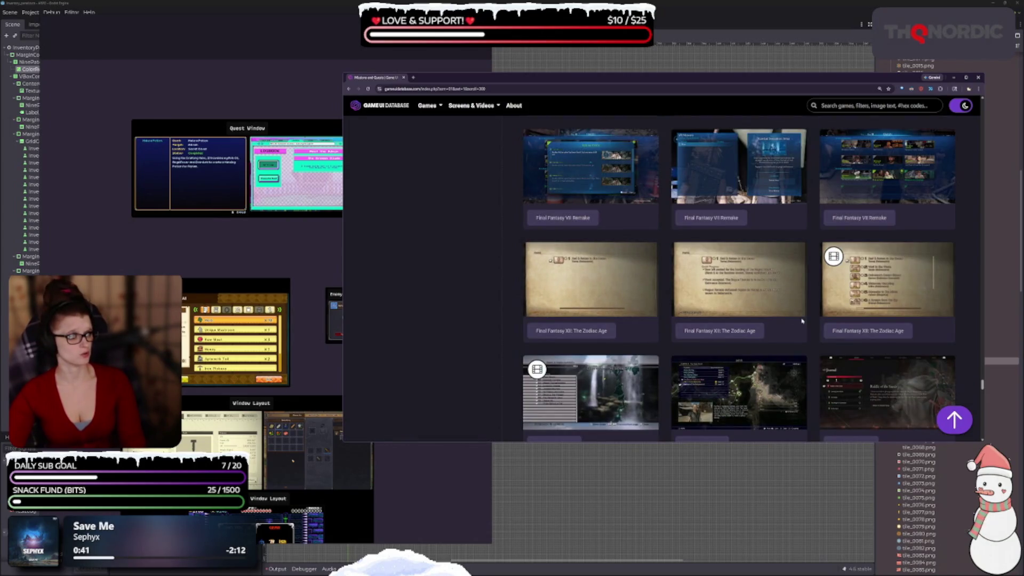
{"action": "left_click", "coordinate": [853, 288]}
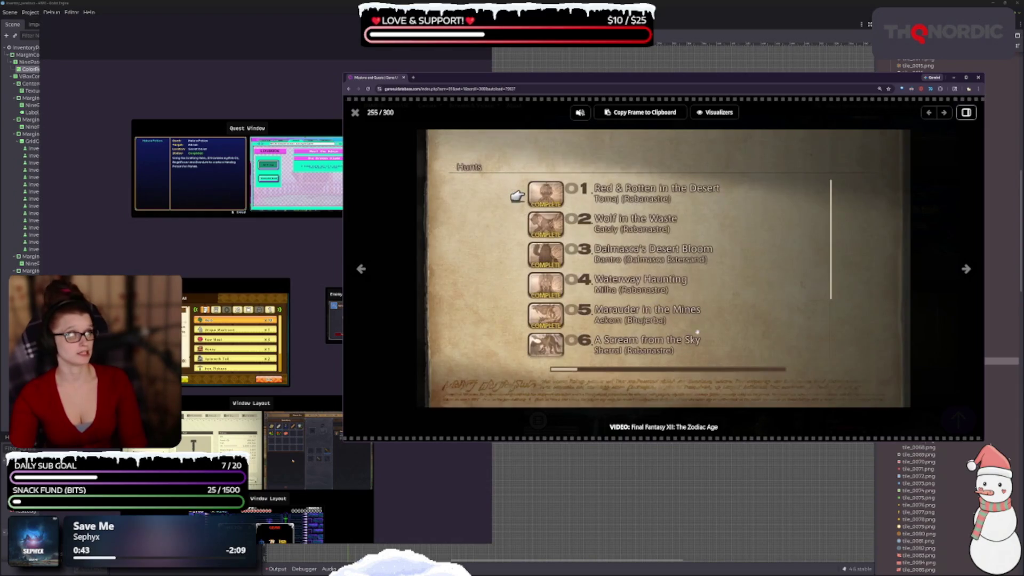
{"action": "key", "text": "Escape"}
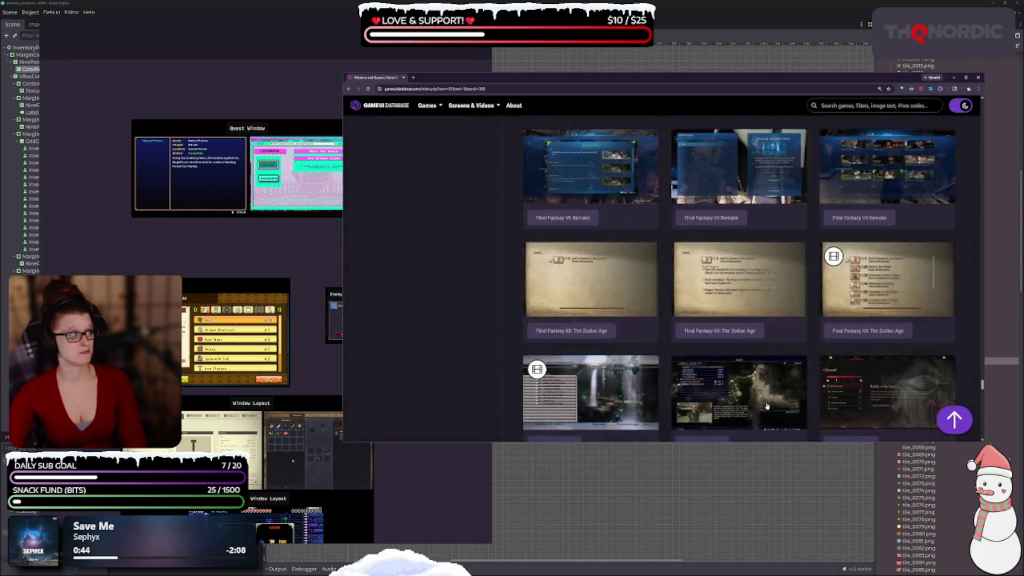
View Nier: Automata's active quests, all quests image and quests video, then close the viewer.
{"action": "scroll", "coordinate": [767, 407], "scroll_direction": "down", "scroll_amount": 2}
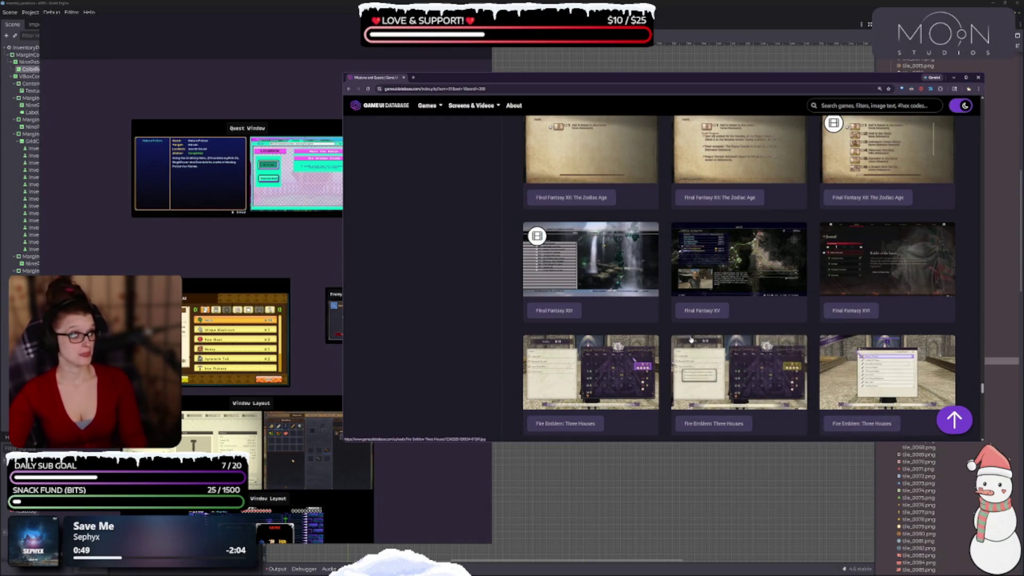
{"action": "scroll", "coordinate": [712, 298], "scroll_direction": "down", "scroll_amount": 1}
{"action": "scroll", "coordinate": [712, 297], "scroll_direction": "down", "scroll_amount": 10}
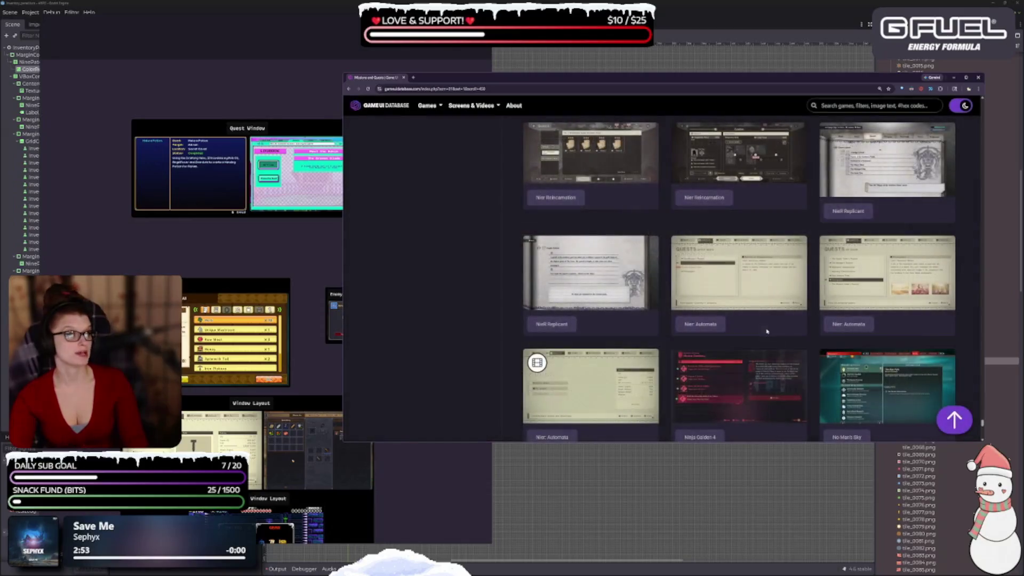
{"action": "left_click", "coordinate": [744, 283]}
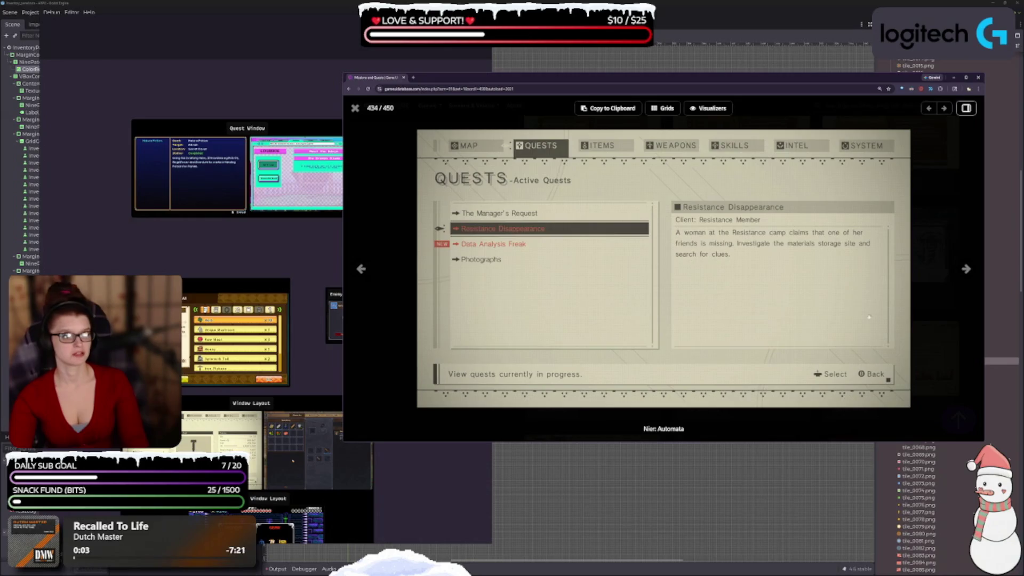
{"action": "left_click", "coordinate": [966, 270]}
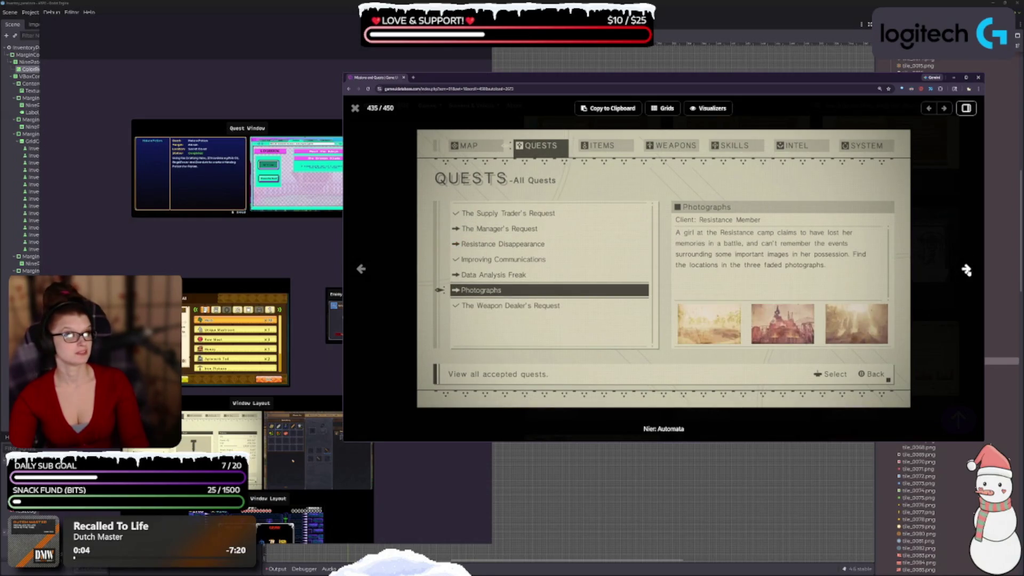
{"action": "left_click", "coordinate": [967, 269]}
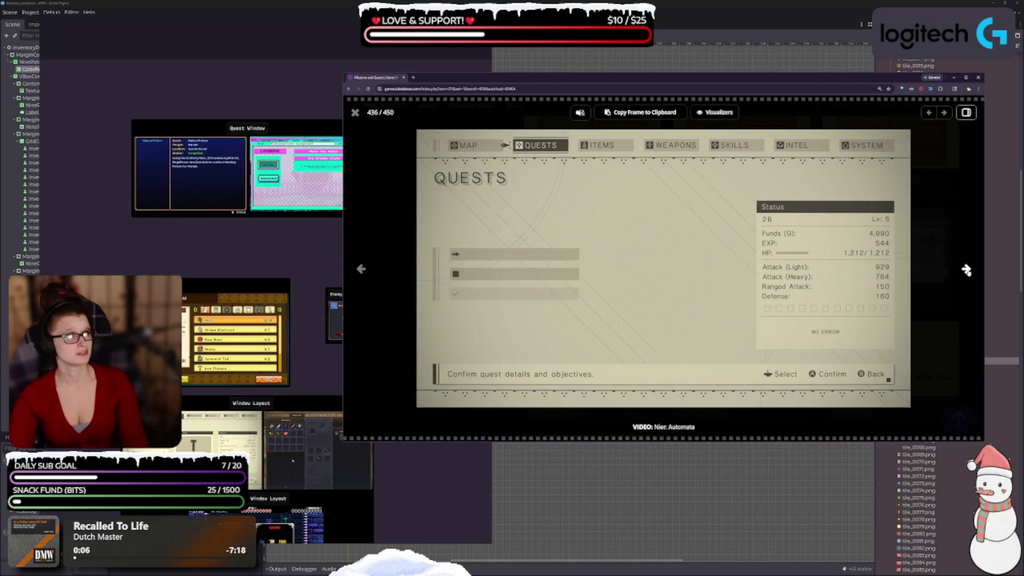
{"action": "key", "text": "Escape"}
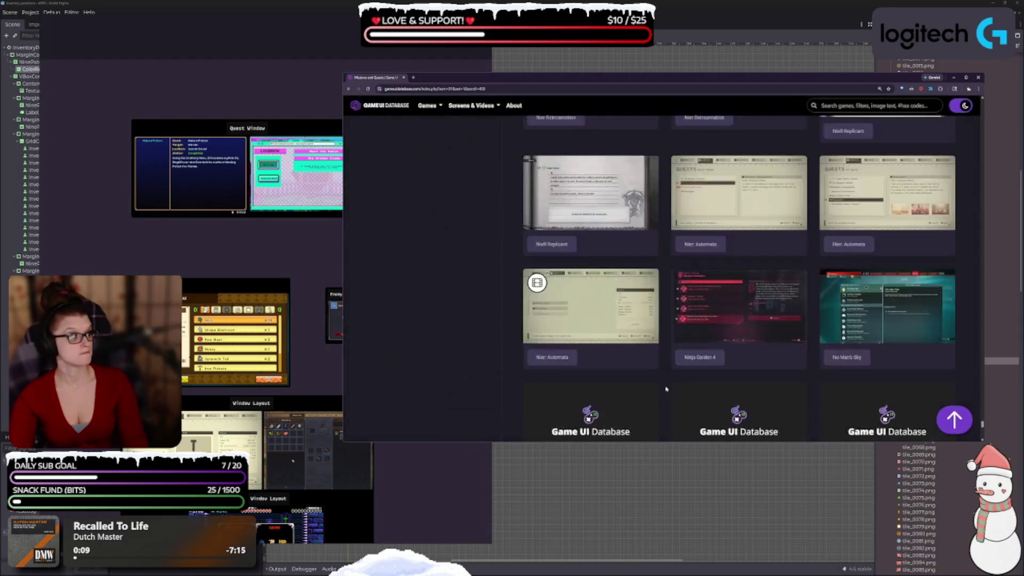
{"action": "scroll", "coordinate": [693, 399], "scroll_direction": "down", "scroll_amount": 3}
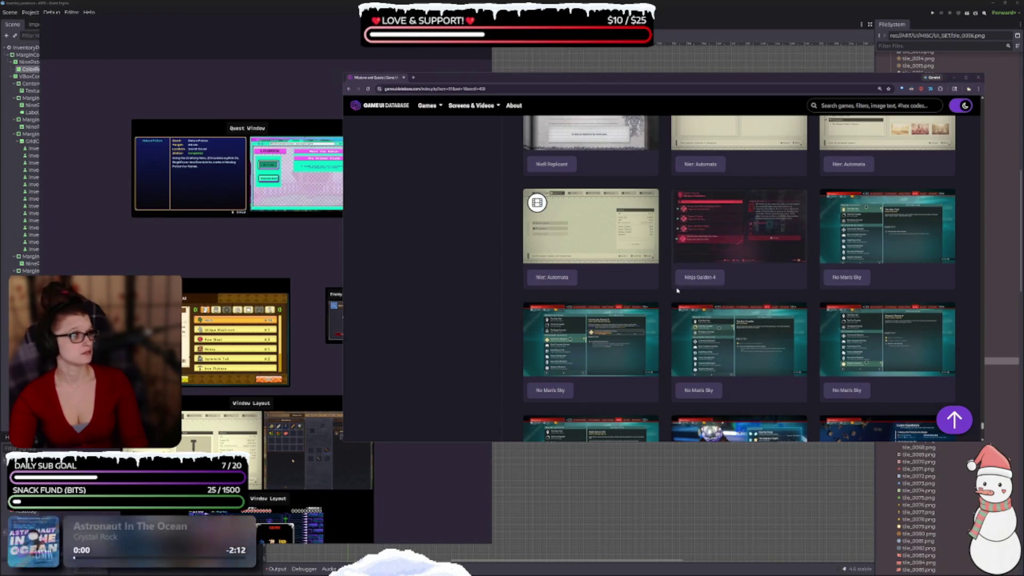
Preview the Nobody Saves the World quests screenshot.
{"action": "scroll", "coordinate": [684, 297], "scroll_direction": "down", "scroll_amount": 3}
{"action": "scroll", "coordinate": [640, 267], "scroll_direction": "down", "scroll_amount": 3}
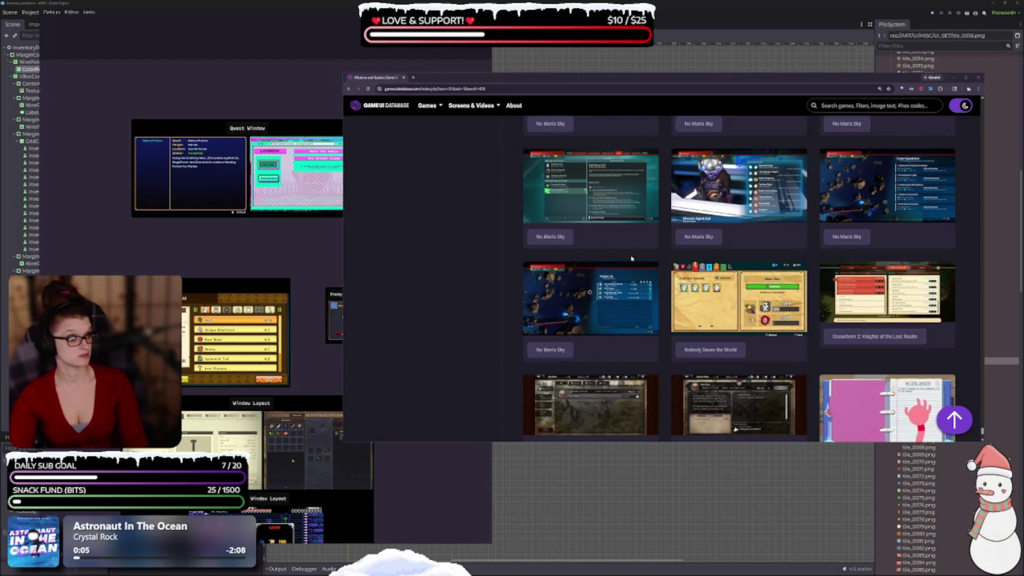
{"action": "left_click", "coordinate": [694, 299]}
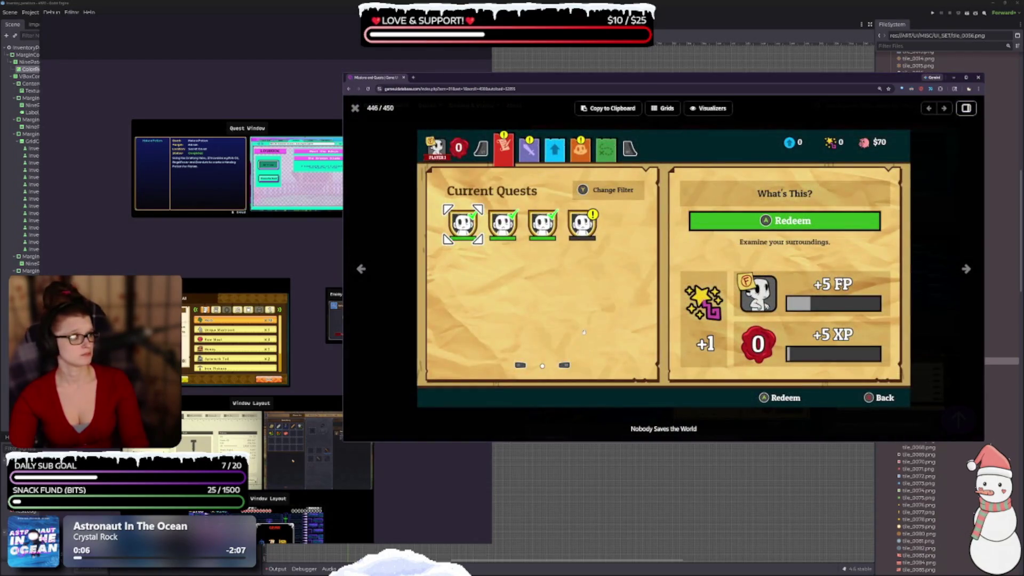
{"action": "key", "text": "Escape"}
Preview the Orwell objectives and Pacific Drive missions screenshots.
{"action": "scroll", "coordinate": [975, 272], "scroll_direction": "down", "scroll_amount": 2}
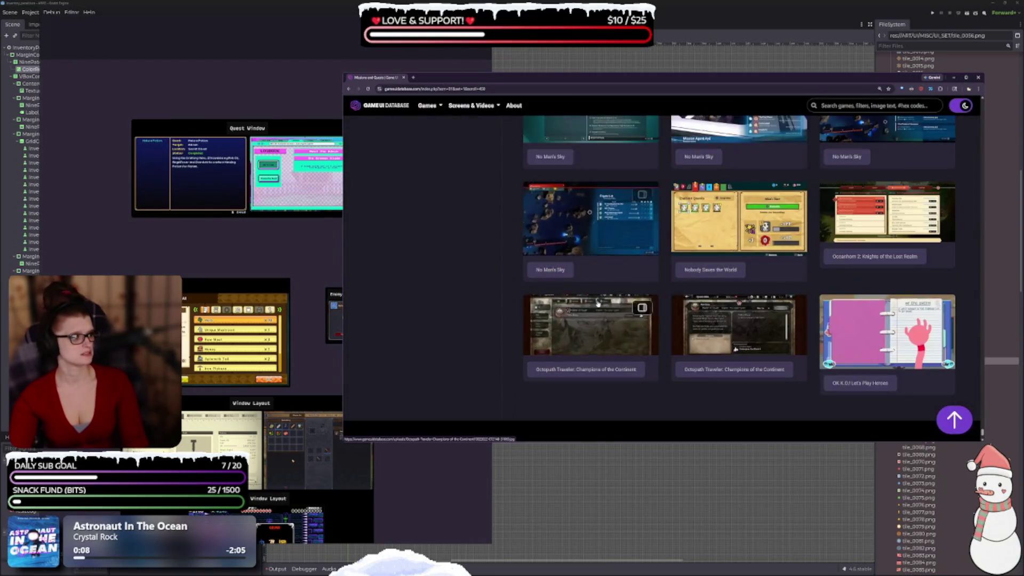
{"action": "scroll", "coordinate": [910, 244], "scroll_direction": "down", "scroll_amount": 3}
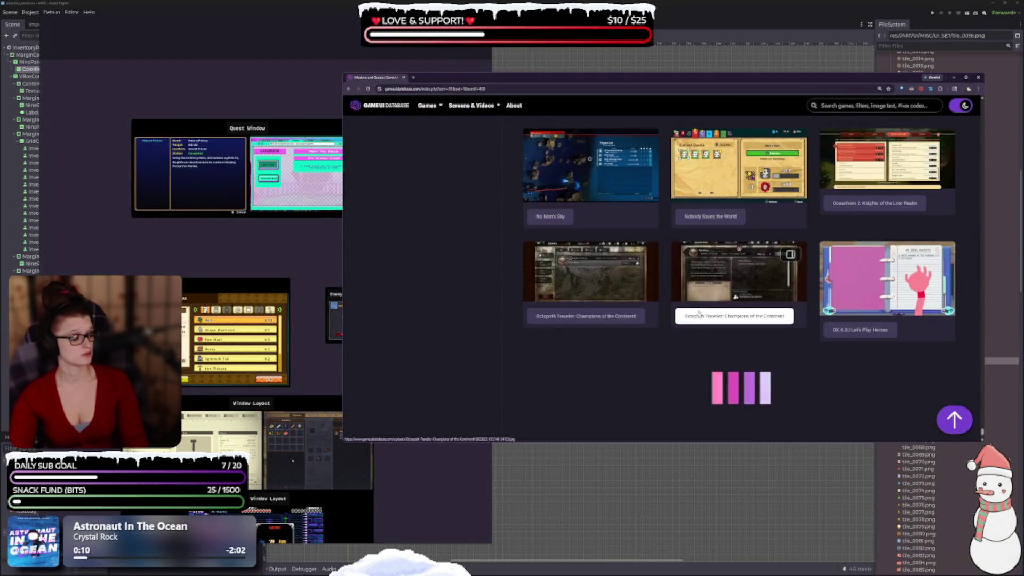
{"action": "scroll", "coordinate": [729, 376], "scroll_direction": "down", "scroll_amount": 3}
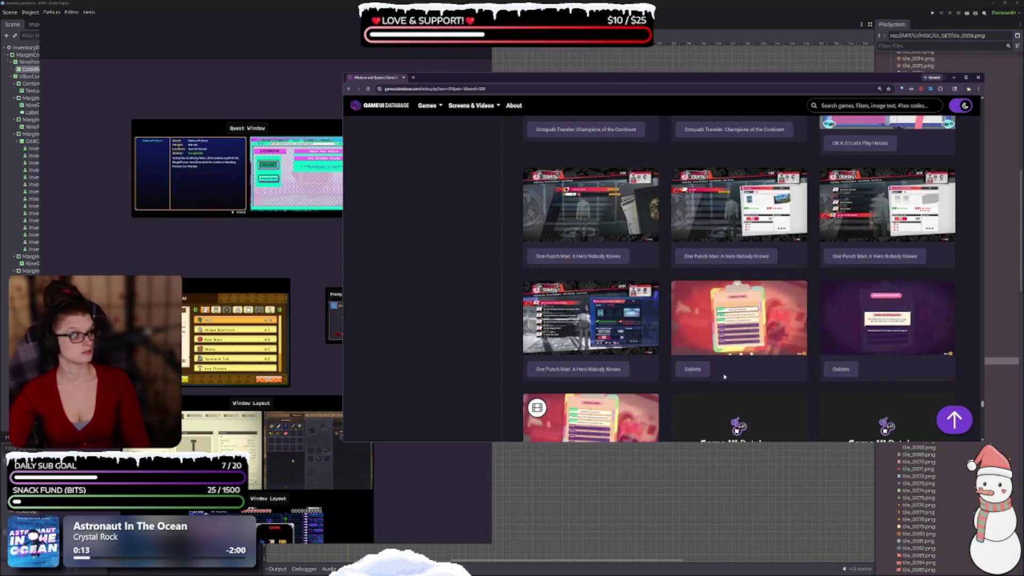
{"action": "scroll", "coordinate": [716, 361], "scroll_direction": "down", "scroll_amount": 2}
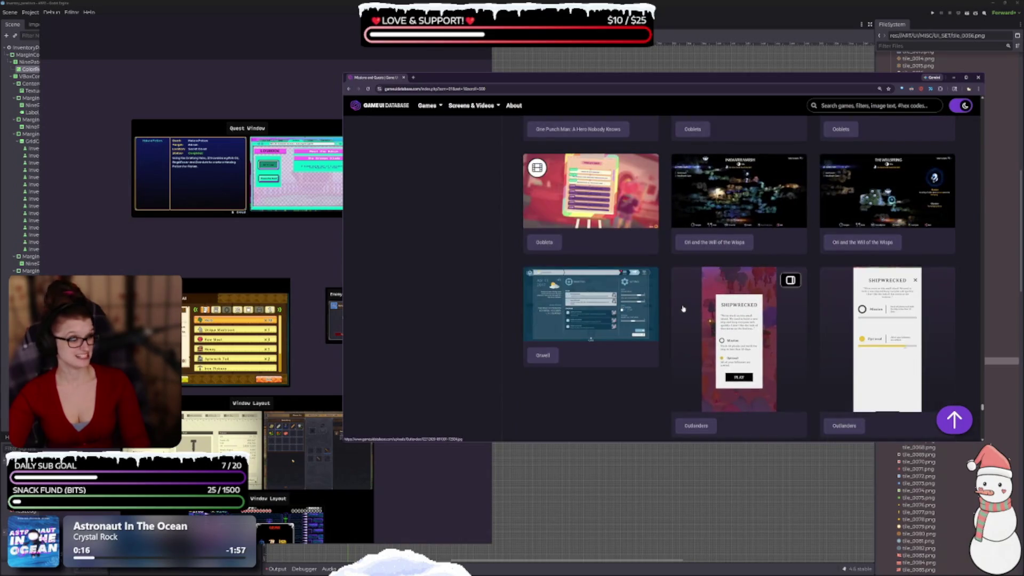
{"action": "left_click", "coordinate": [620, 356]}
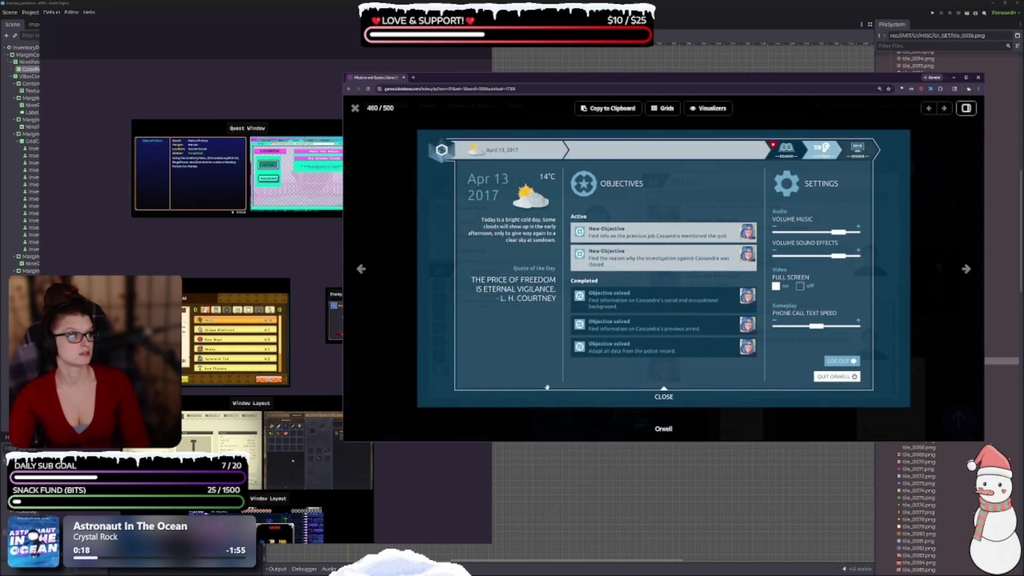
{"action": "key", "text": "Escape"}
{"action": "scroll", "coordinate": [587, 406], "scroll_direction": "down", "scroll_amount": 4}
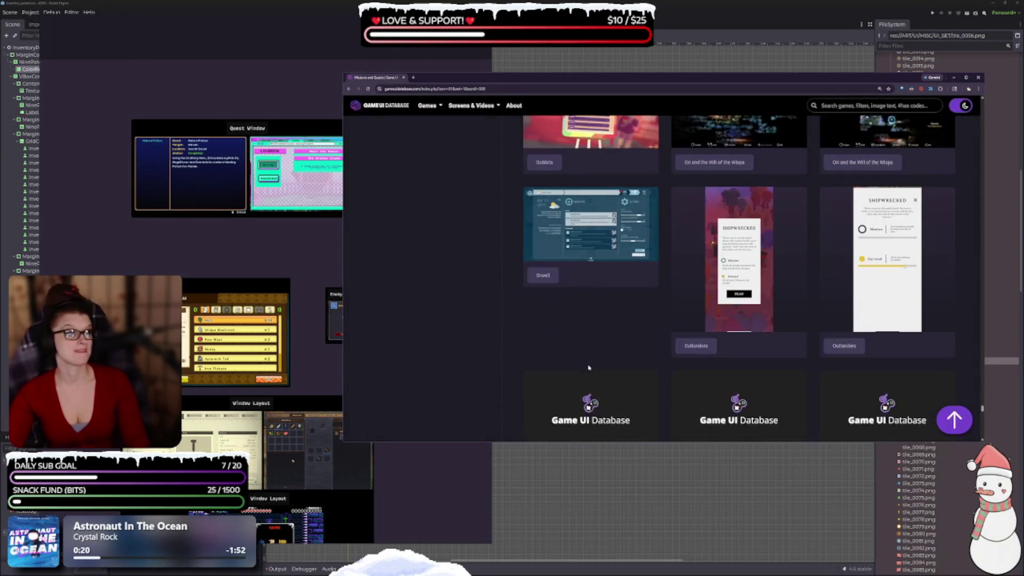
{"action": "scroll", "coordinate": [584, 351], "scroll_direction": "down", "scroll_amount": 1}
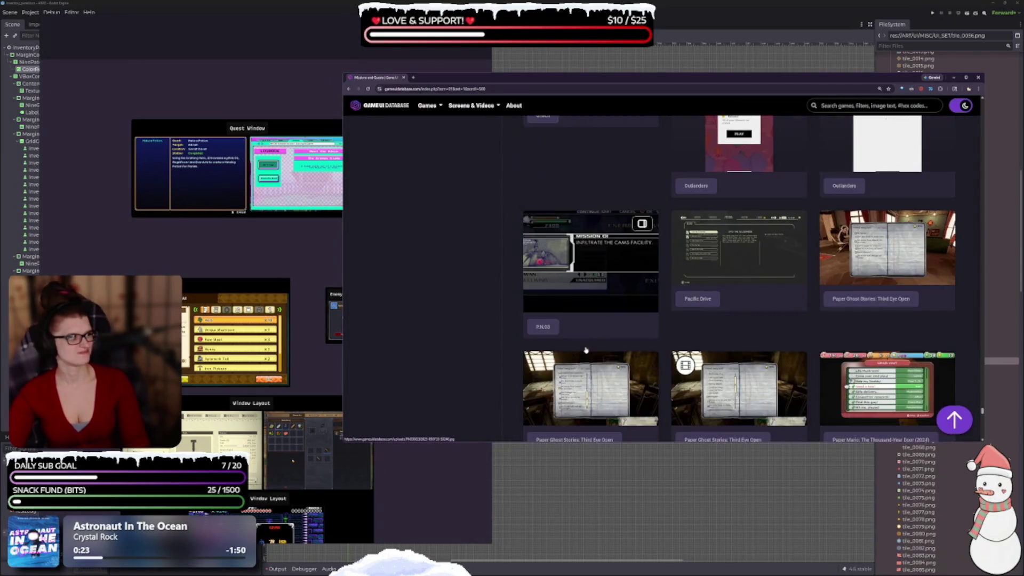
{"action": "left_click", "coordinate": [725, 315]}
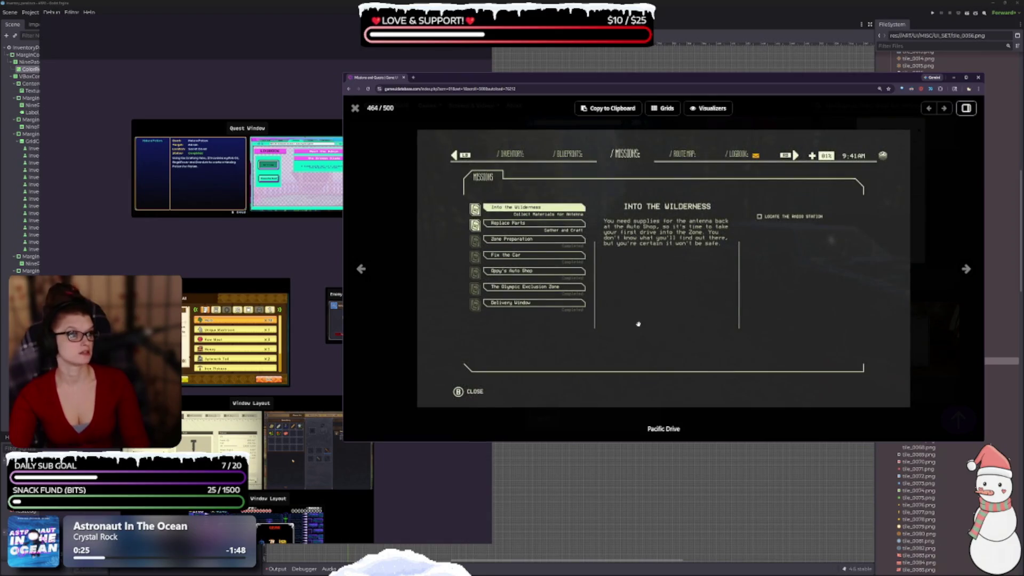
{"action": "key", "text": "Escape"}
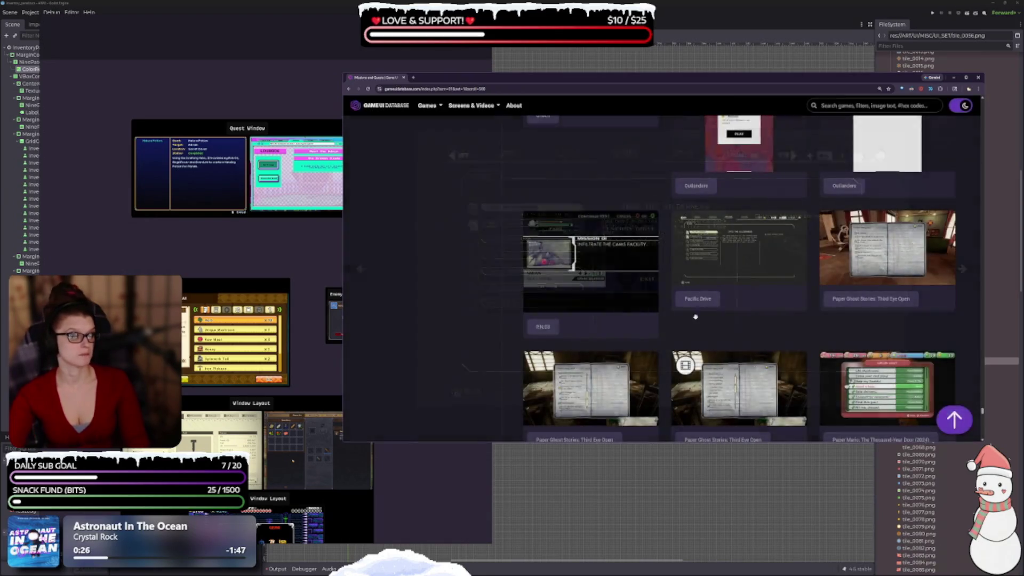
Preview the Pine quest log and Pokémon Mystery Dungeon quest board screenshots.
{"action": "scroll", "coordinate": [743, 369], "scroll_direction": "down", "scroll_amount": 2}
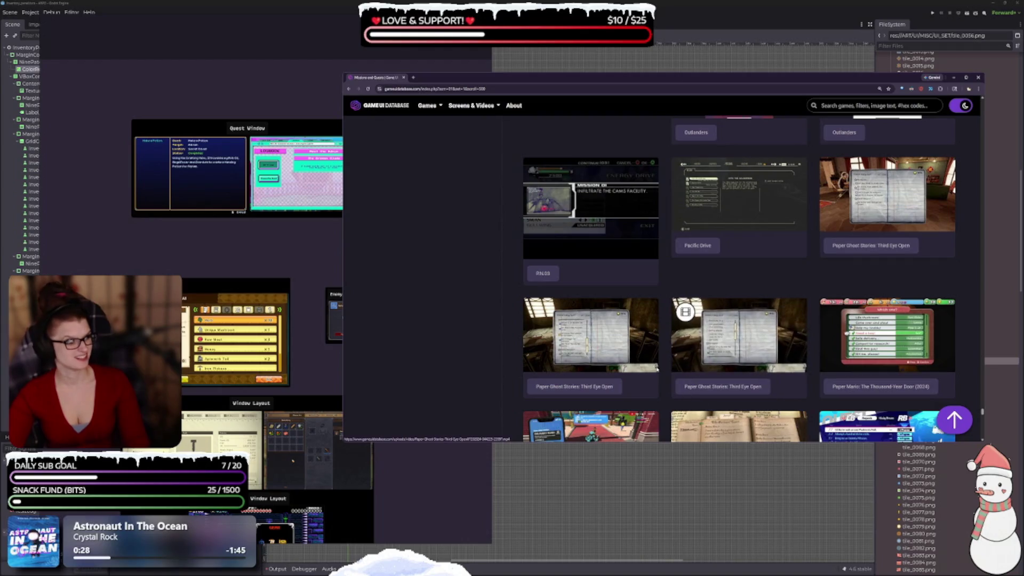
{"action": "scroll", "coordinate": [649, 361], "scroll_direction": "down", "scroll_amount": 1}
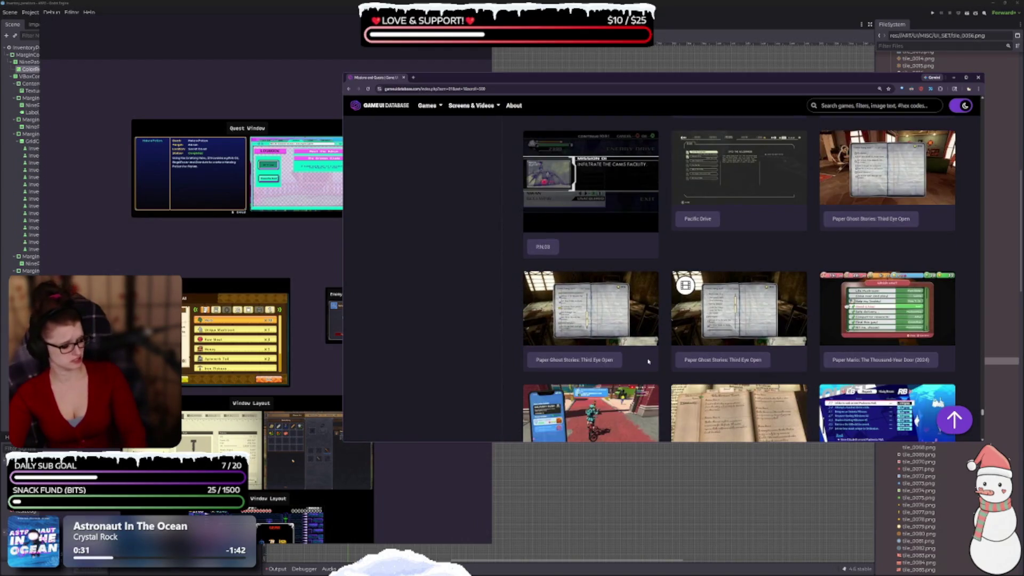
{"action": "scroll", "coordinate": [649, 362], "scroll_direction": "down", "scroll_amount": 3}
{"action": "scroll", "coordinate": [621, 370], "scroll_direction": "down", "scroll_amount": 4}
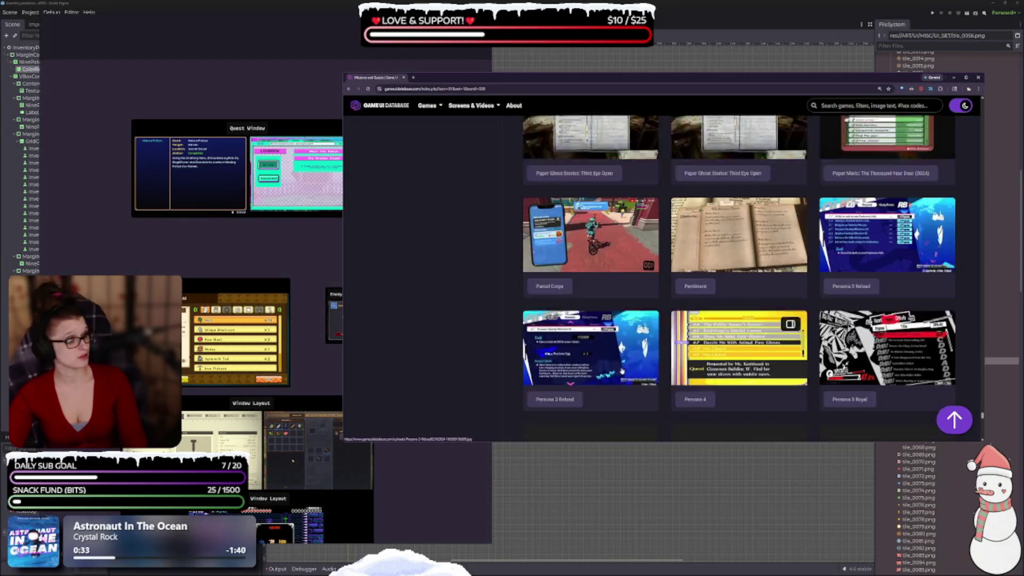
{"action": "scroll", "coordinate": [622, 371], "scroll_direction": "down", "scroll_amount": 10}
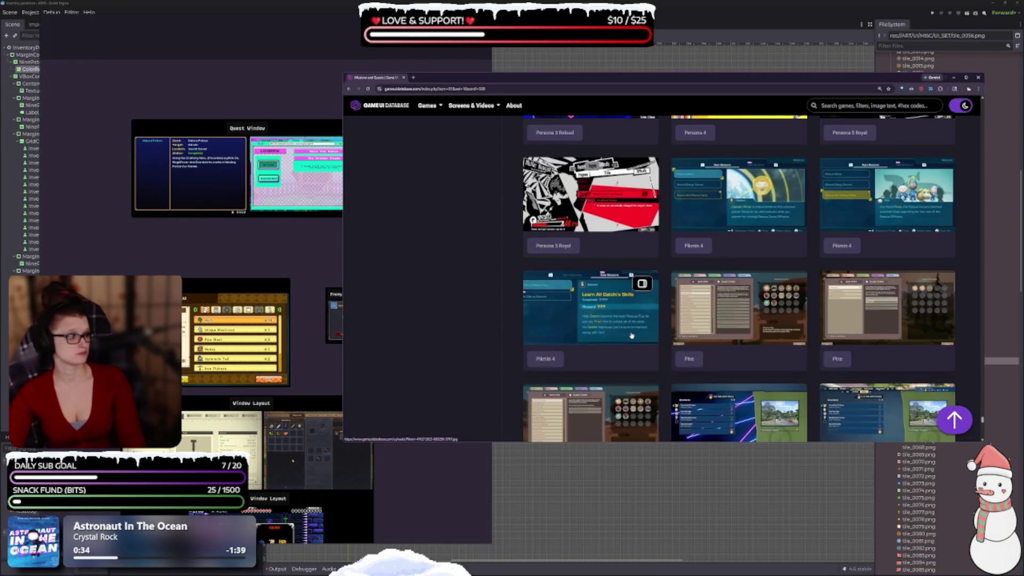
{"action": "left_click", "coordinate": [734, 334]}
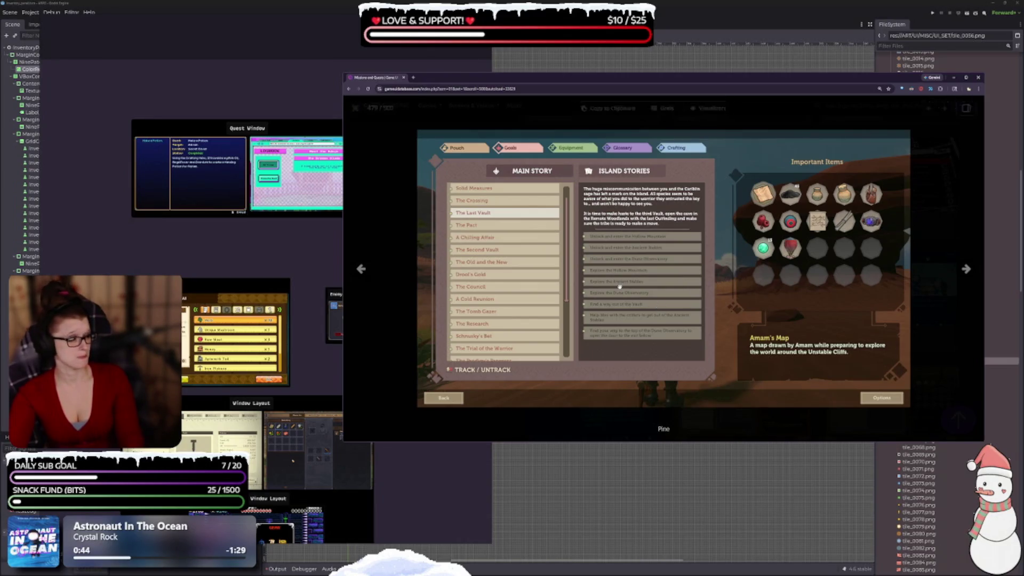
{"action": "key", "text": "Escape"}
{"action": "scroll", "coordinate": [674, 332], "scroll_direction": "down", "scroll_amount": 3}
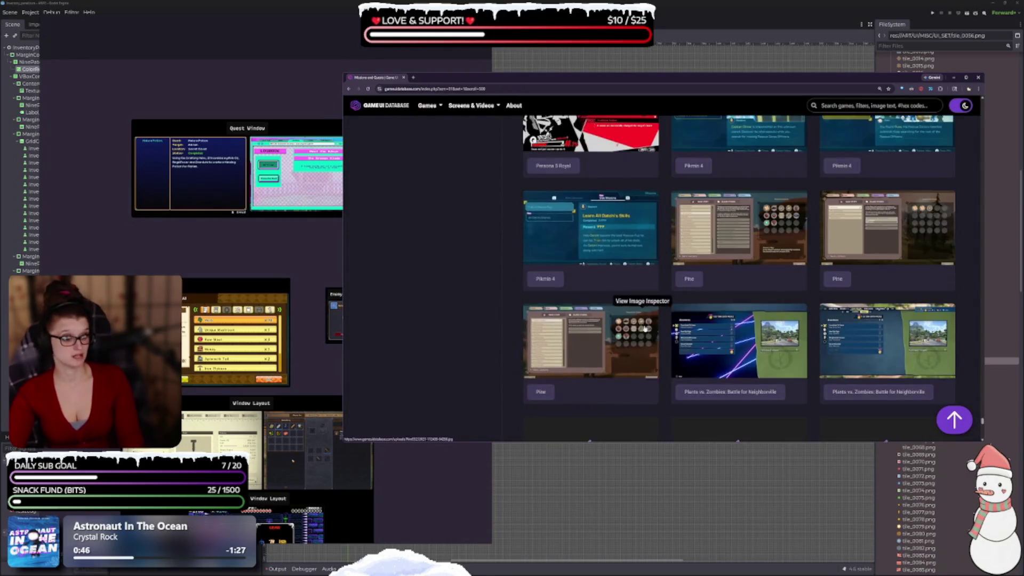
{"action": "scroll", "coordinate": [651, 344], "scroll_direction": "down", "scroll_amount": 1}
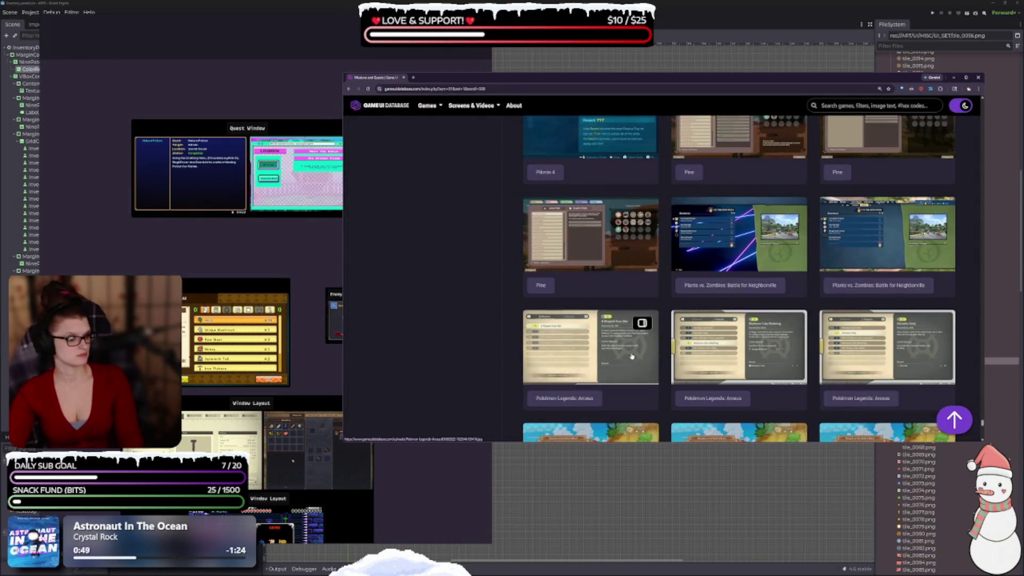
{"action": "scroll", "coordinate": [630, 353], "scroll_direction": "down", "scroll_amount": 3}
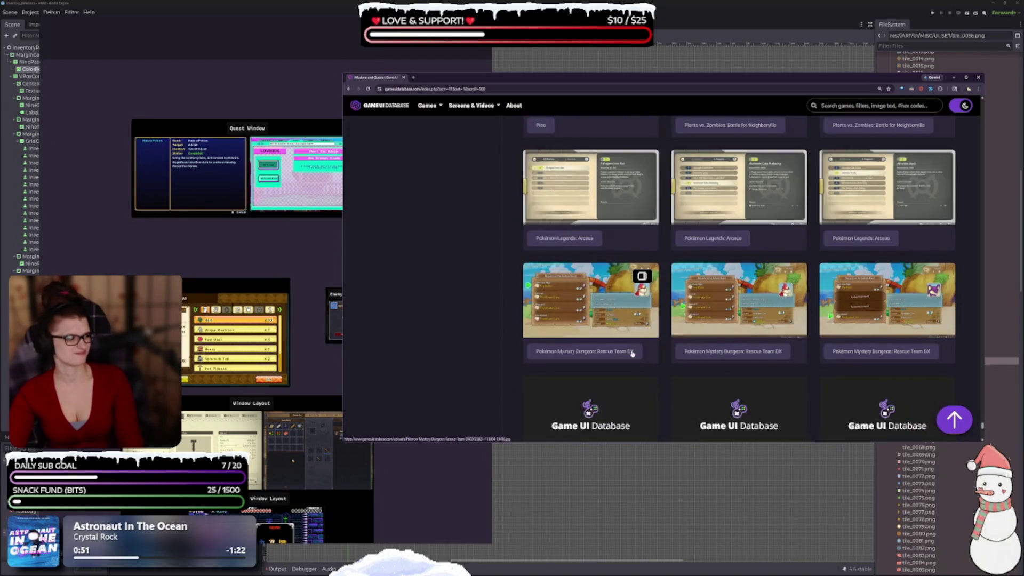
{"action": "left_click", "coordinate": [709, 295]}
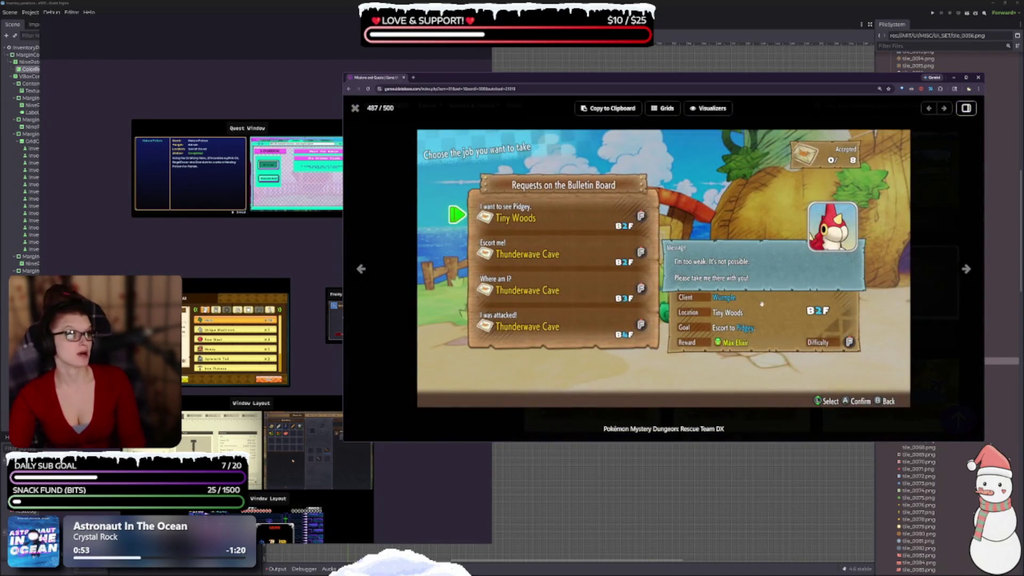
{"action": "key", "text": "Escape"}
Preview PowerWash Simulator's Clean the Van, then step through Professor Layton to the Miracle Mask journal.
{"action": "scroll", "coordinate": [667, 326], "scroll_direction": "down", "scroll_amount": 2}
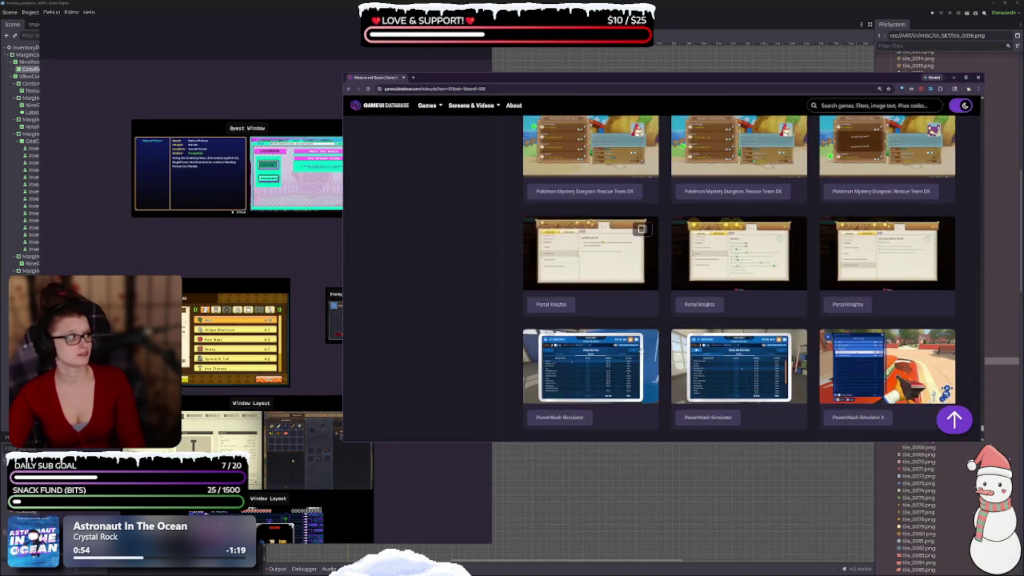
{"action": "left_click", "coordinate": [644, 329]}
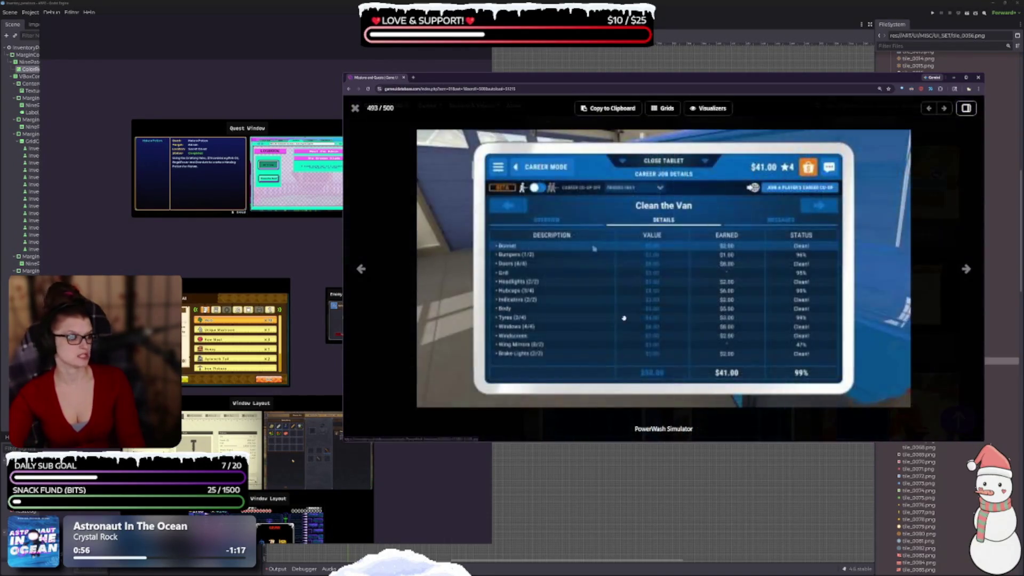
{"action": "key", "text": "Escape"}
{"action": "scroll", "coordinate": [610, 312], "scroll_direction": "down", "scroll_amount": 5}
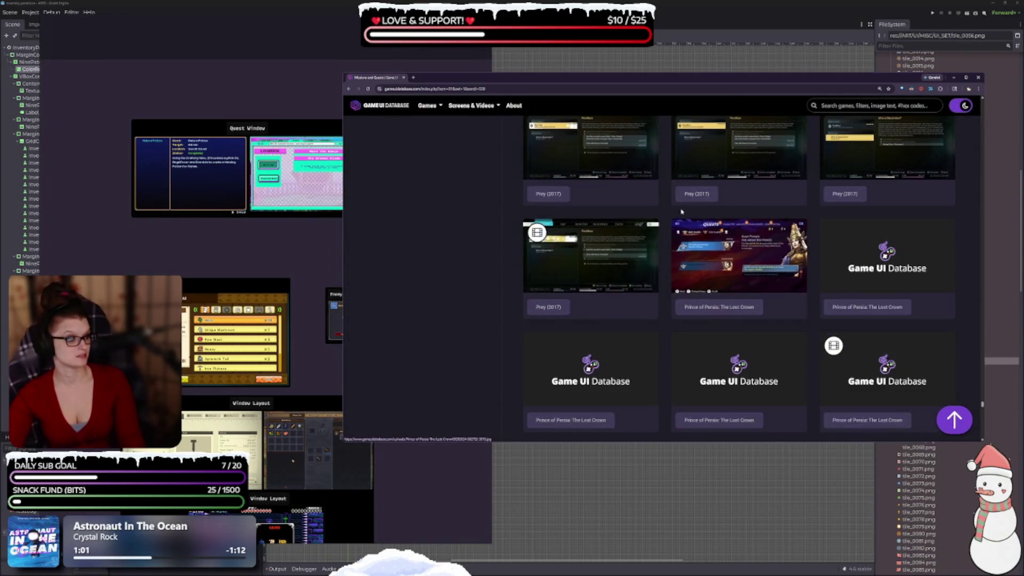
{"action": "scroll", "coordinate": [680, 216], "scroll_direction": "down", "scroll_amount": 4}
{"action": "scroll", "coordinate": [694, 224], "scroll_direction": "down", "scroll_amount": 2}
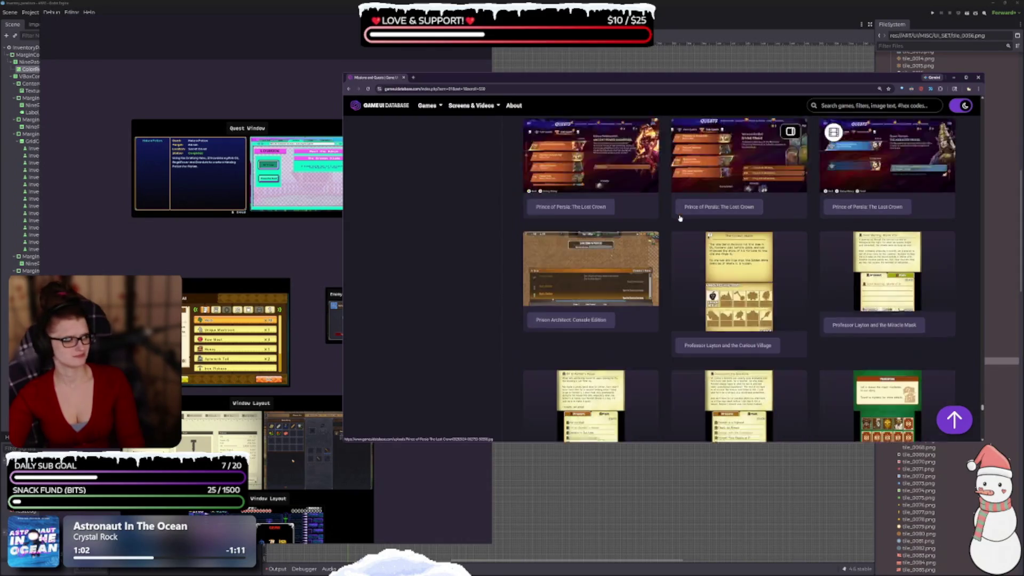
{"action": "left_click", "coordinate": [732, 247]}
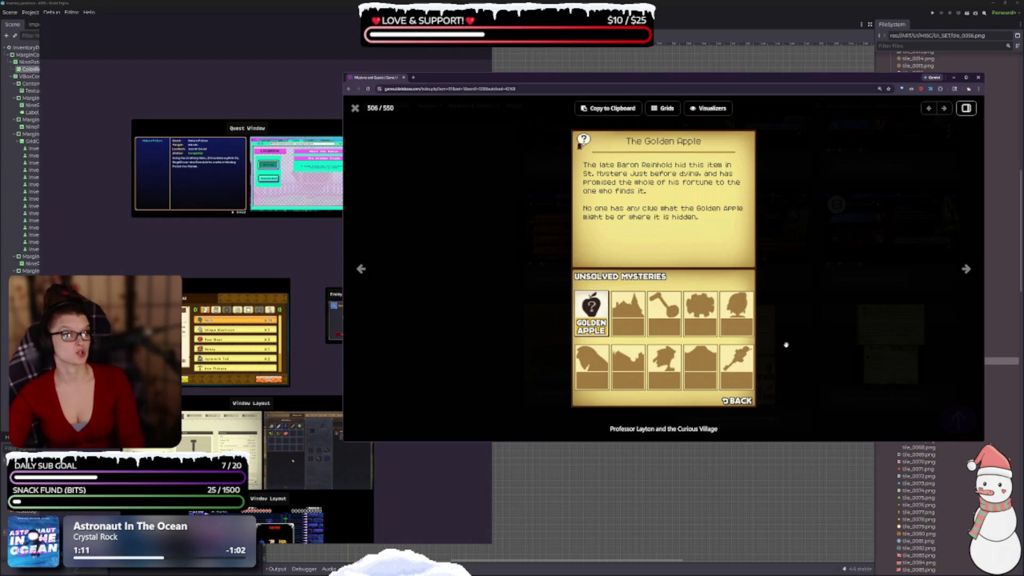
{"action": "left_click", "coordinate": [966, 270]}
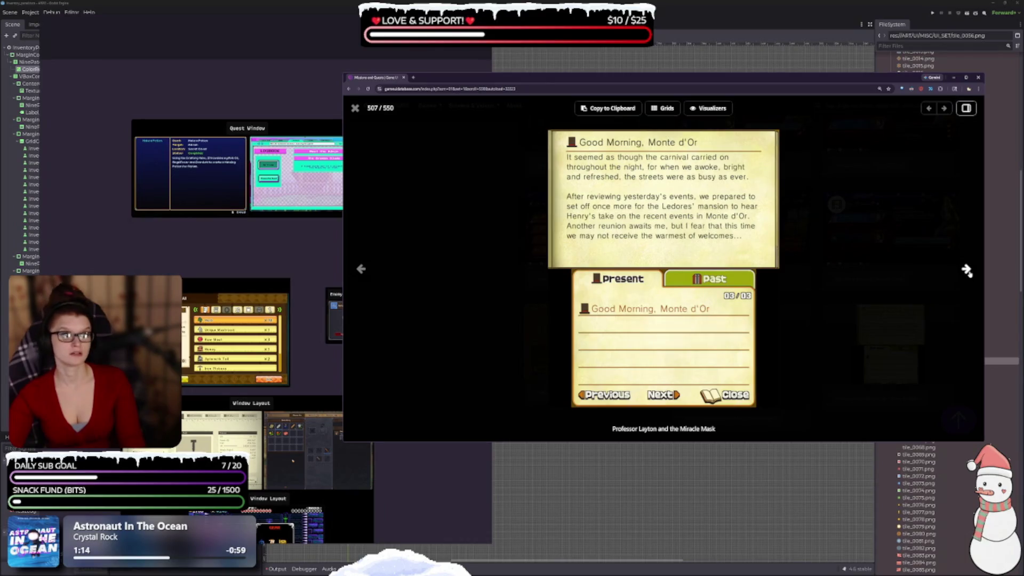
{"action": "left_click", "coordinate": [966, 271]}
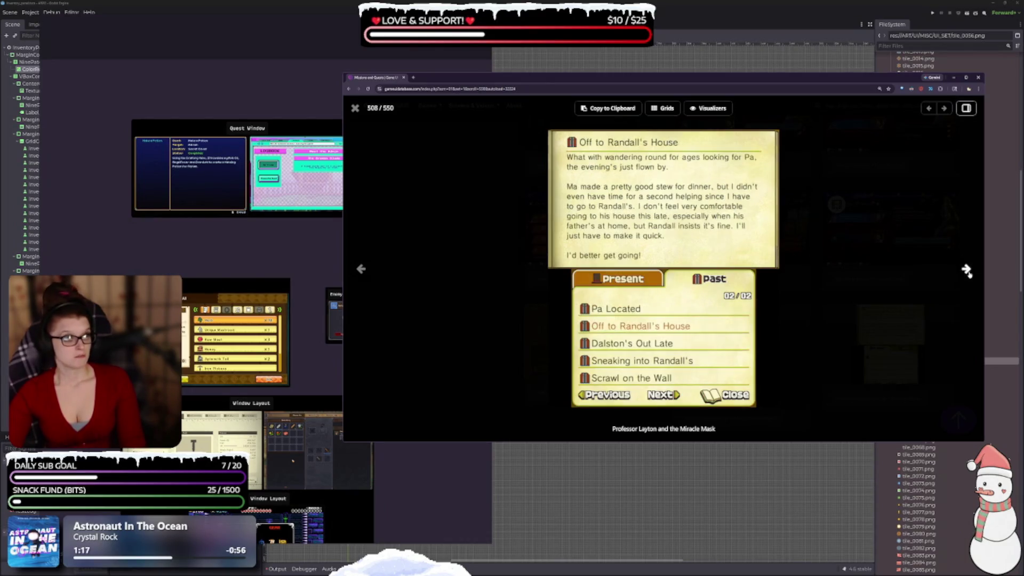
{"action": "key", "text": "Escape"}
Scroll to Scribblenauts Unlimited and preview its Hyphen Heights and Living objective screens.
{"action": "scroll", "coordinate": [684, 331], "scroll_direction": "down", "scroll_amount": 5}
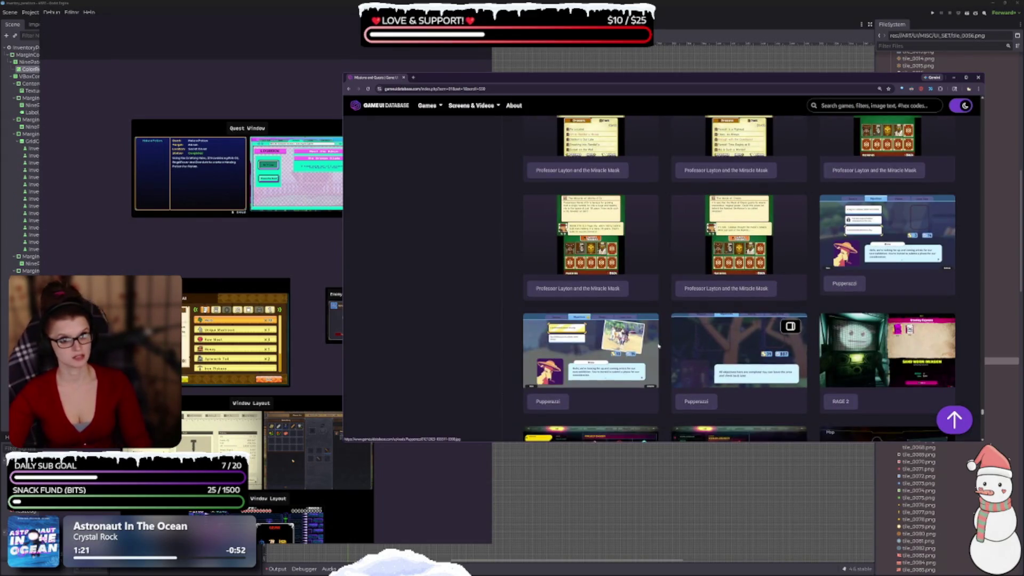
{"action": "scroll", "coordinate": [666, 299], "scroll_direction": "down", "scroll_amount": 2}
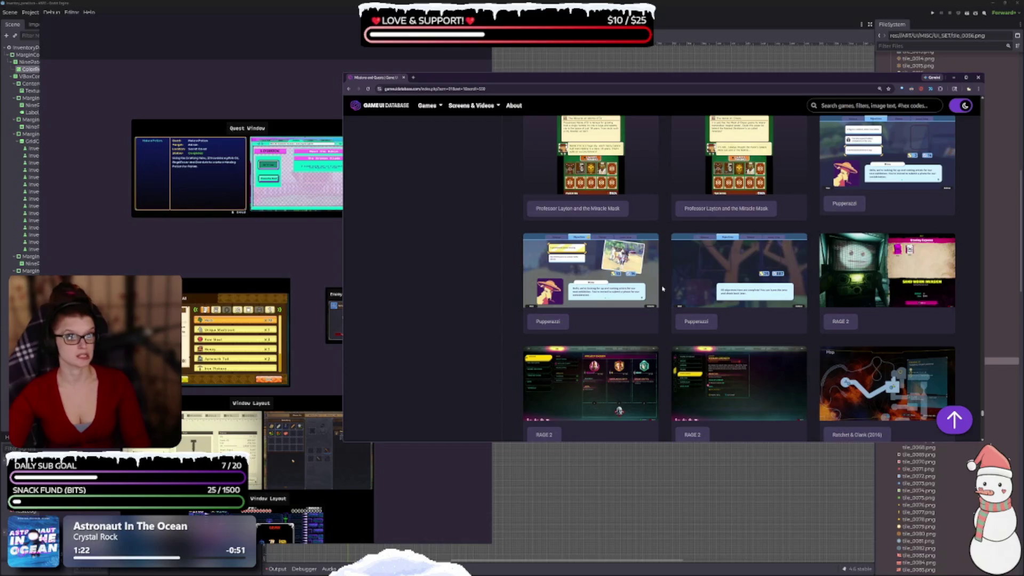
{"action": "scroll", "coordinate": [663, 289], "scroll_direction": "down", "scroll_amount": 6}
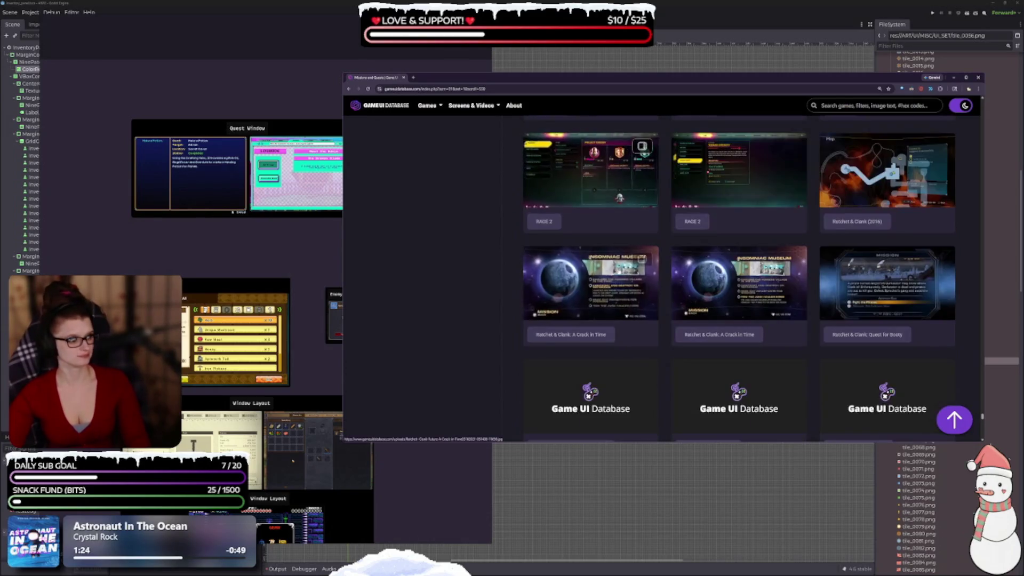
{"action": "scroll", "coordinate": [619, 275], "scroll_direction": "down", "scroll_amount": 2}
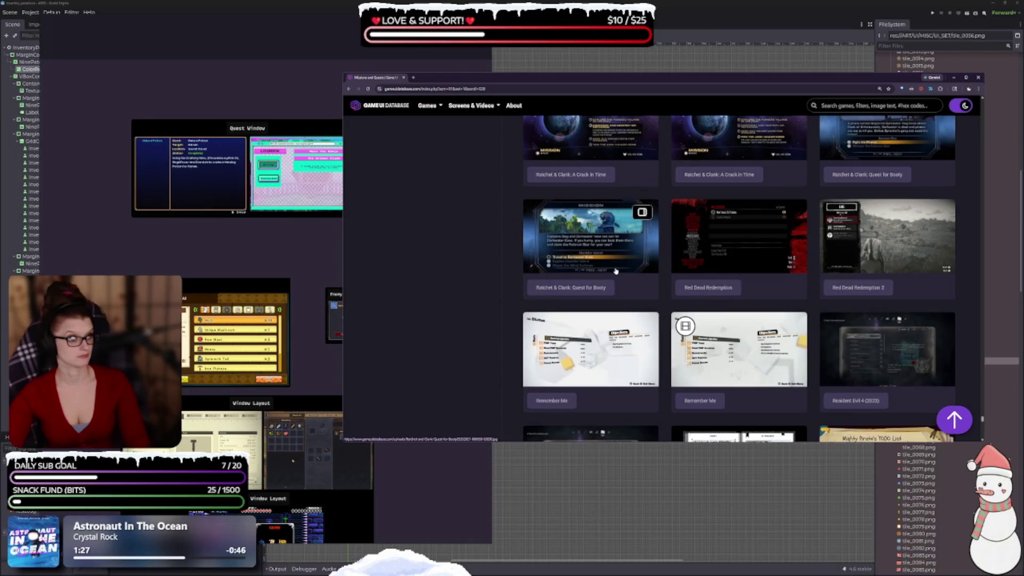
{"action": "scroll", "coordinate": [614, 269], "scroll_direction": "down", "scroll_amount": 3}
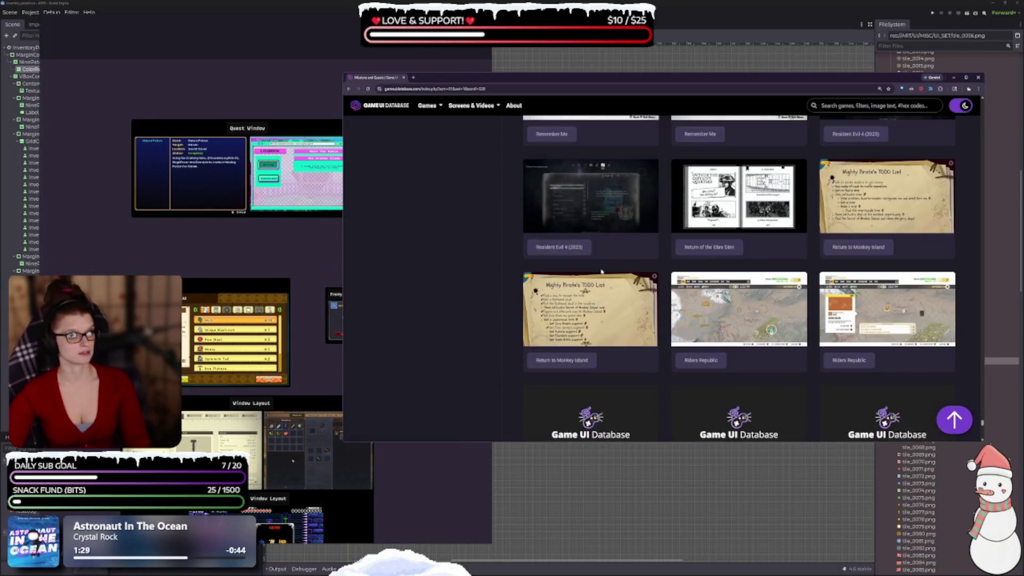
{"action": "scroll", "coordinate": [591, 264], "scroll_direction": "down", "scroll_amount": 6}
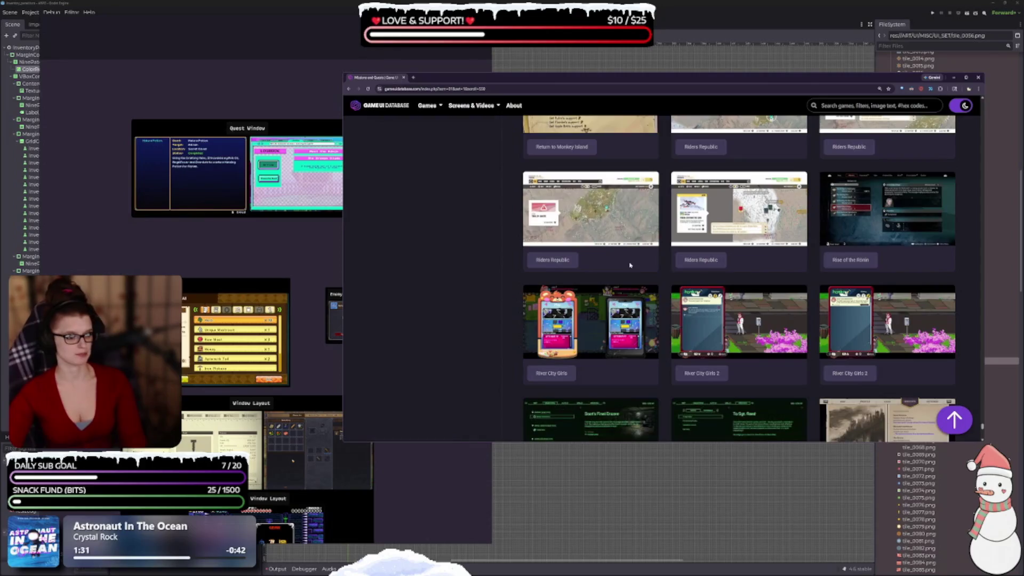
{"action": "scroll", "coordinate": [636, 311], "scroll_direction": "down", "scroll_amount": 2}
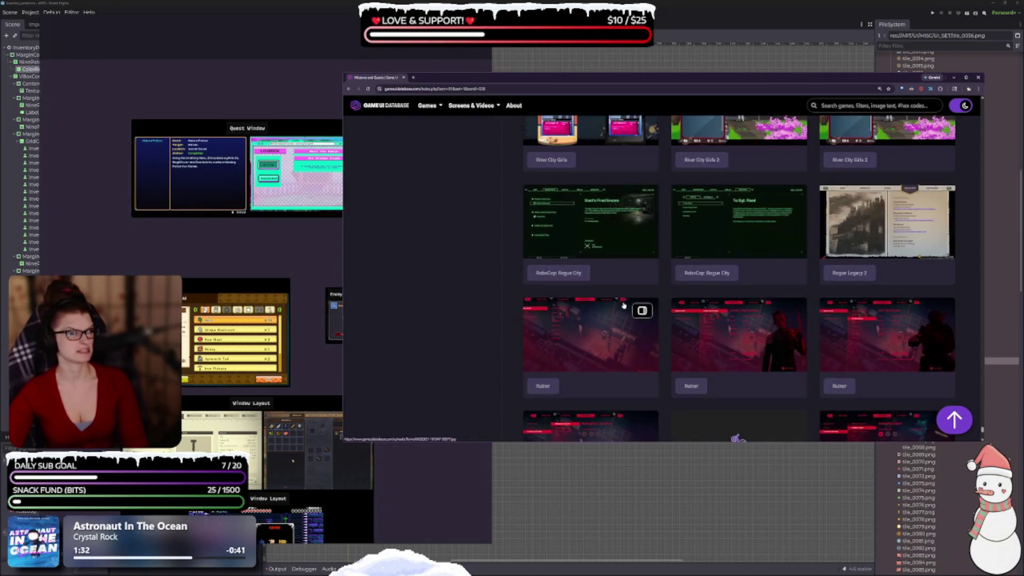
{"action": "scroll", "coordinate": [620, 327], "scroll_direction": "down", "scroll_amount": 8}
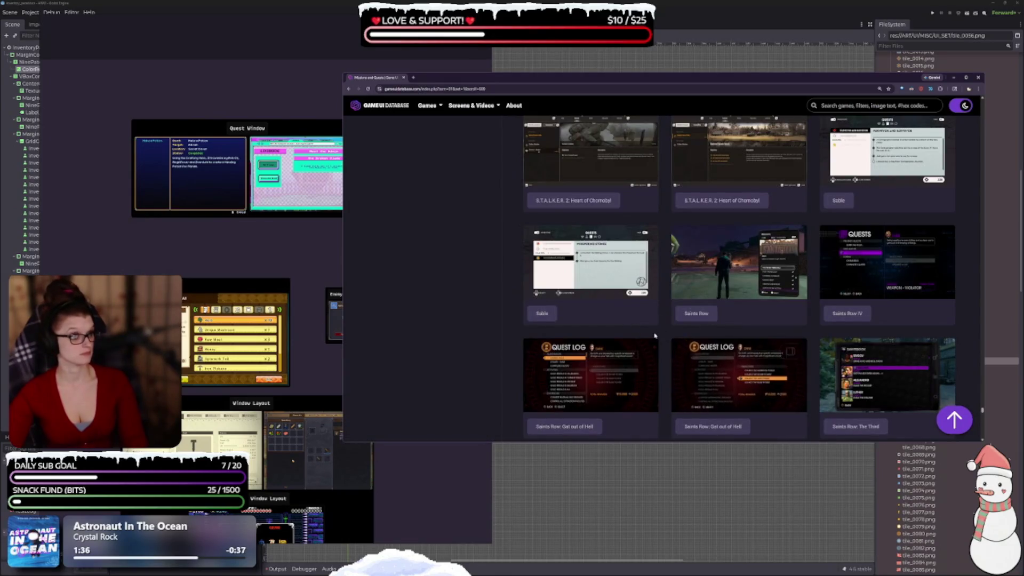
{"action": "scroll", "coordinate": [642, 320], "scroll_direction": "down", "scroll_amount": 5}
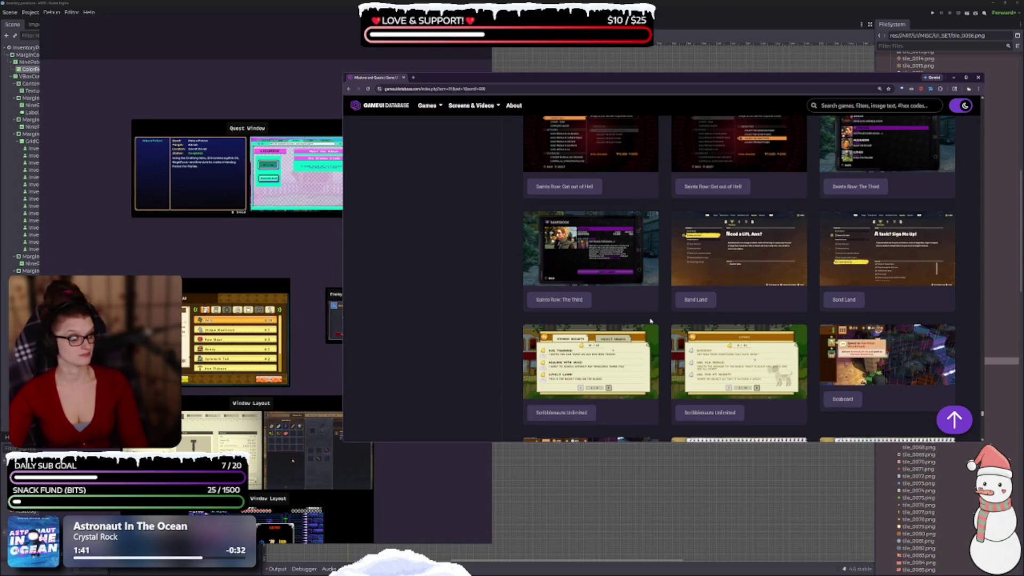
{"action": "scroll", "coordinate": [650, 321], "scroll_direction": "down", "scroll_amount": 2}
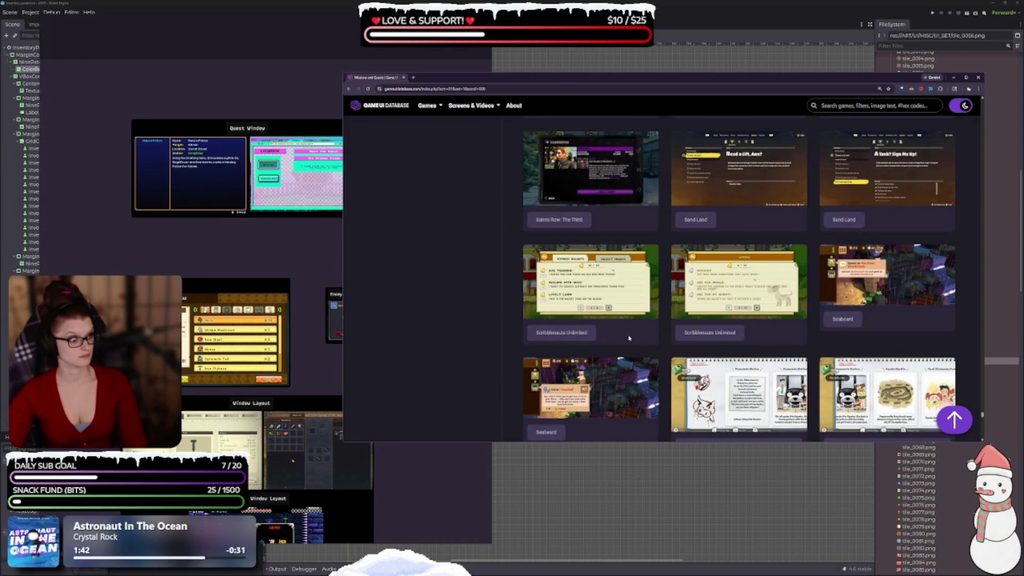
{"action": "left_click", "coordinate": [626, 298]}
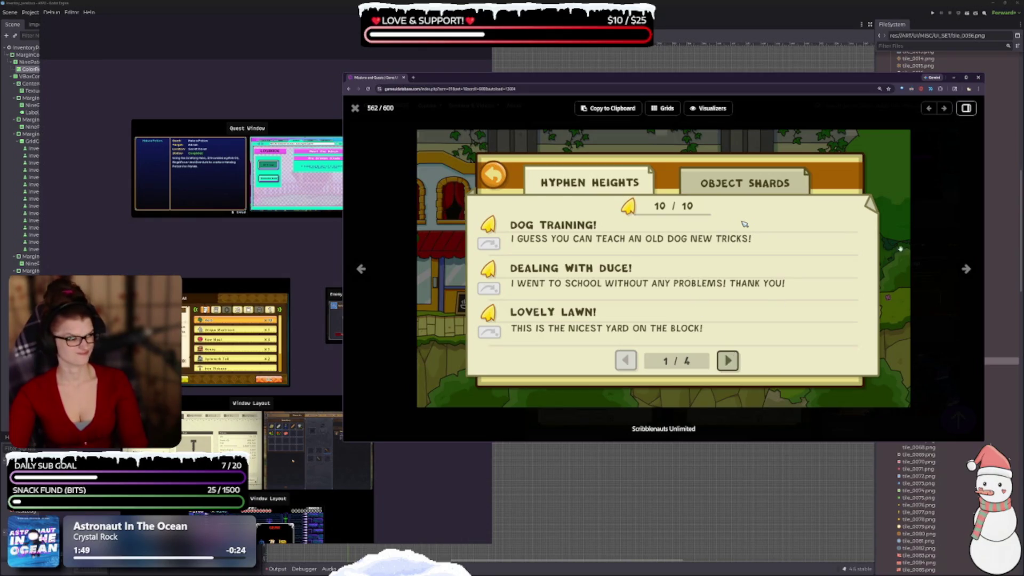
{"action": "left_click", "coordinate": [966, 270]}
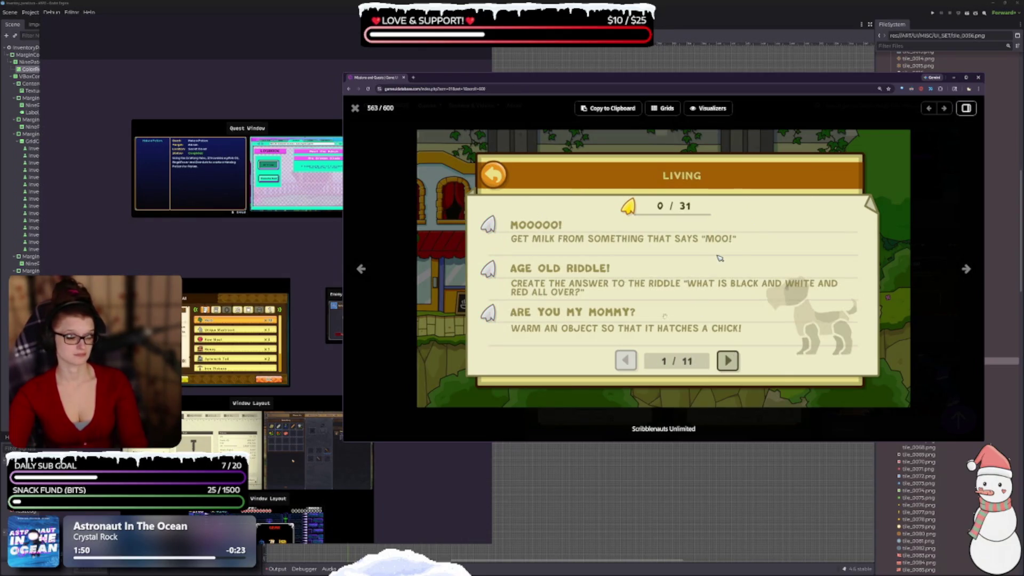
{"action": "key", "text": "Escape"}
Scroll further and enlarge the Snufkin: Melody of Moominvalley quests screenshot.
{"action": "scroll", "coordinate": [655, 284], "scroll_direction": "down", "scroll_amount": 1}
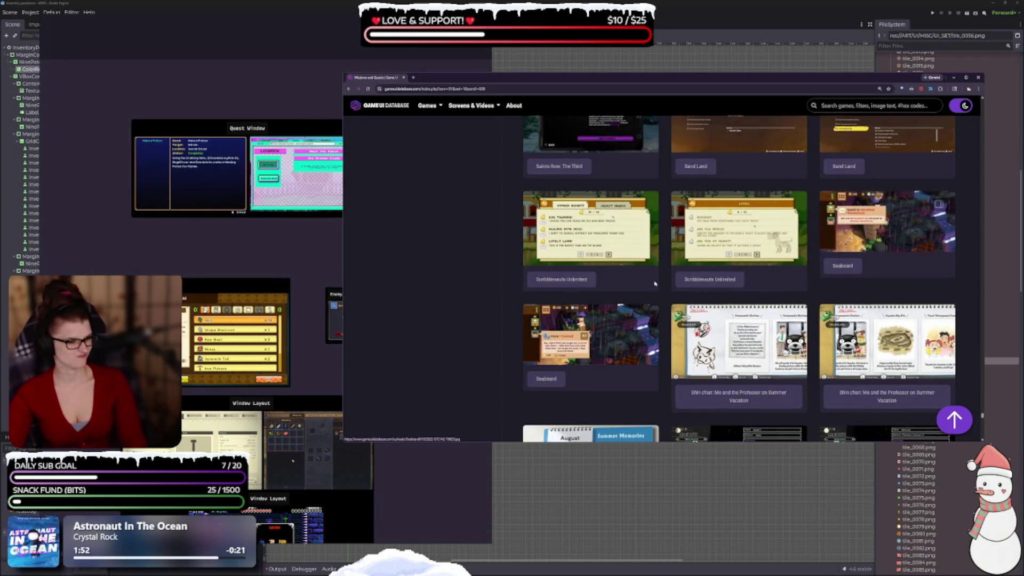
{"action": "scroll", "coordinate": [655, 283], "scroll_direction": "down", "scroll_amount": 7}
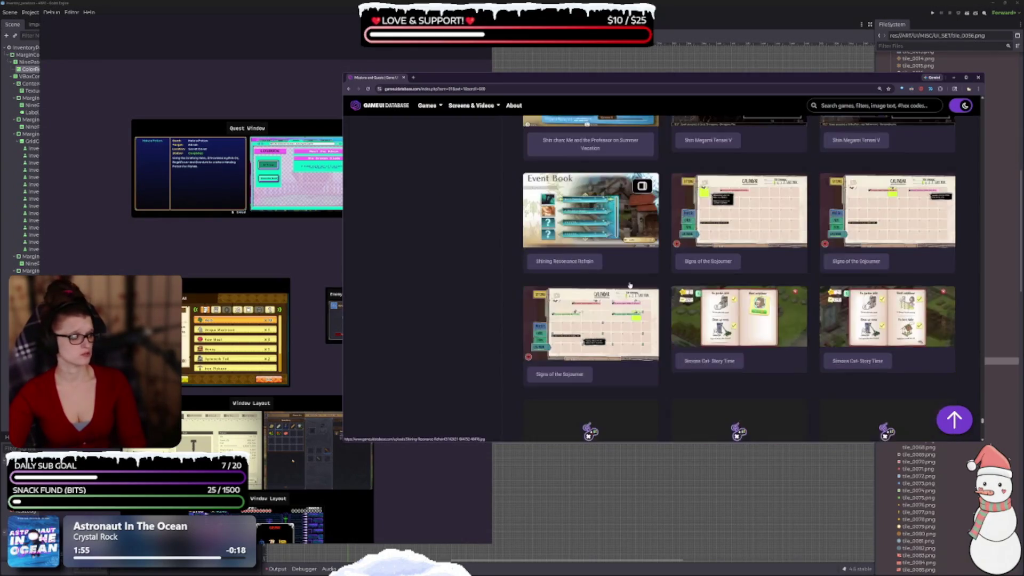
{"action": "scroll", "coordinate": [630, 285], "scroll_direction": "down", "scroll_amount": 4}
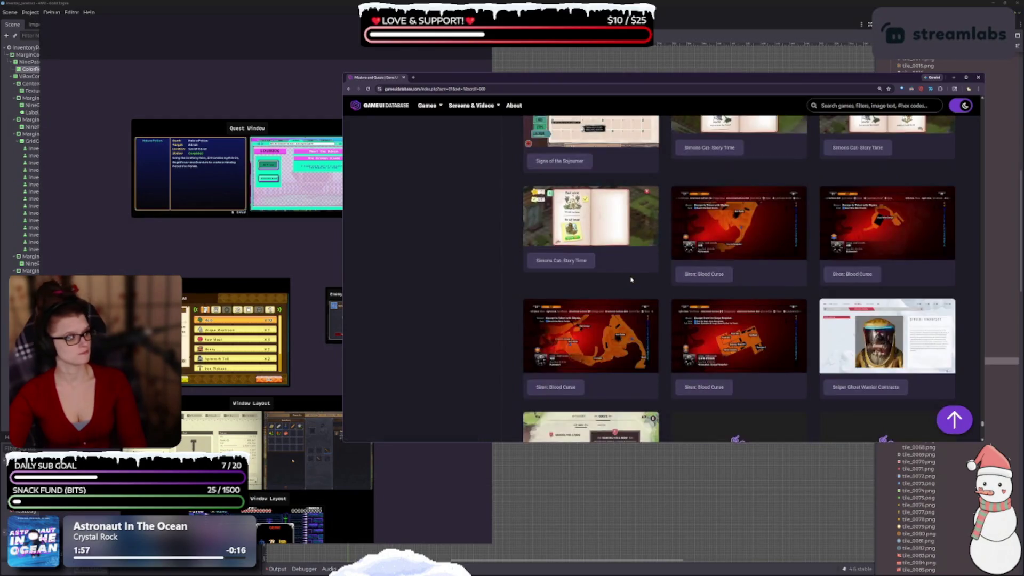
{"action": "scroll", "coordinate": [631, 279], "scroll_direction": "down", "scroll_amount": 4}
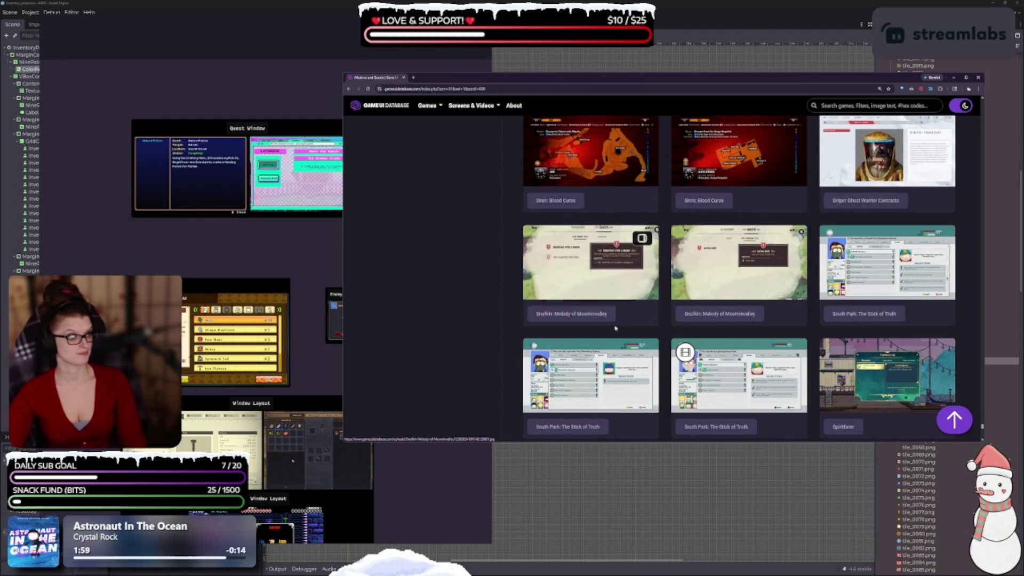
{"action": "left_click", "coordinate": [568, 251]}
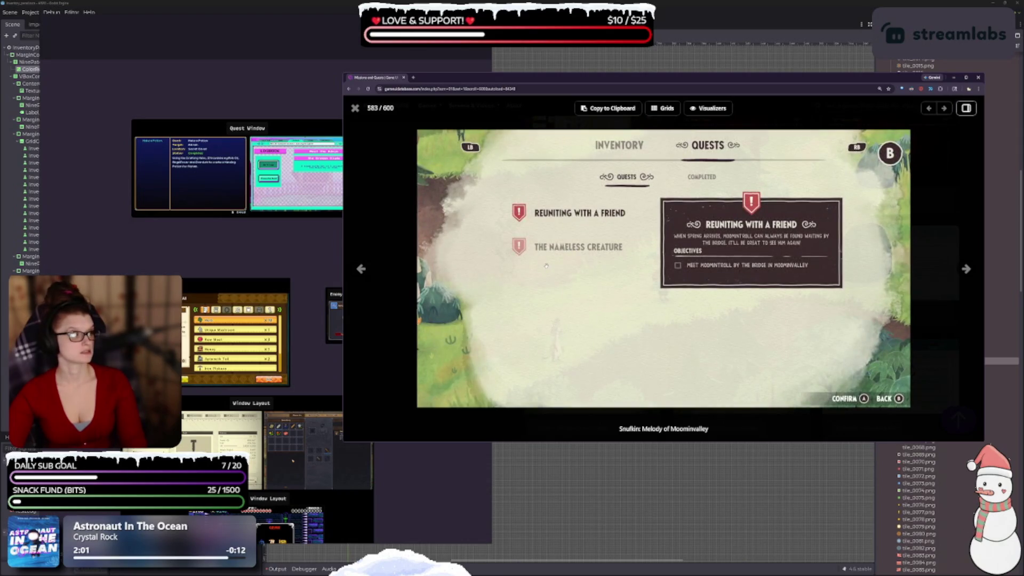
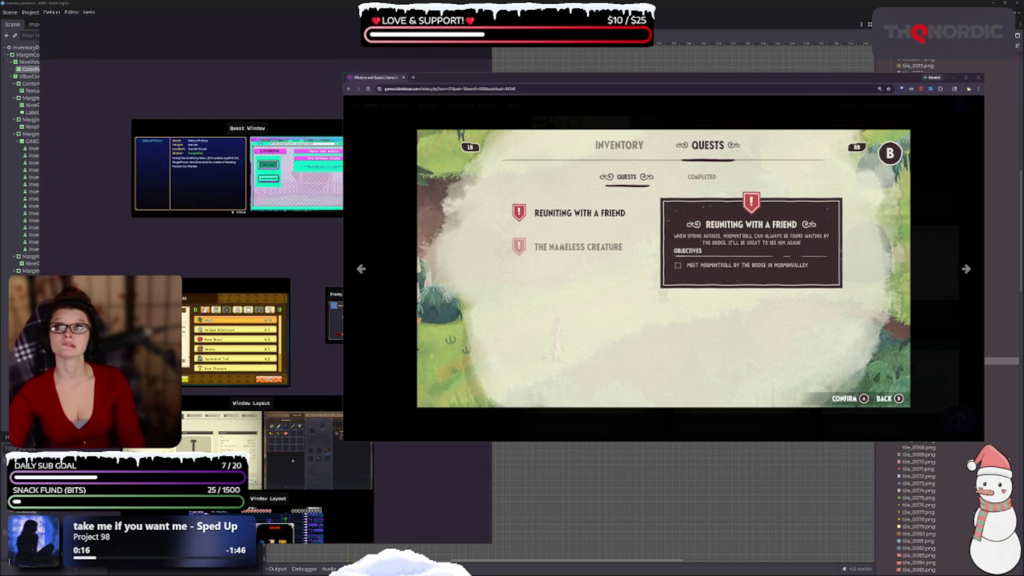
Compare Snufkin's active (583/600) and completed (584/600) quest screenshots, then advance to South Park (585/600).
{"action": "mouse_move", "coordinate": [685, 509]}
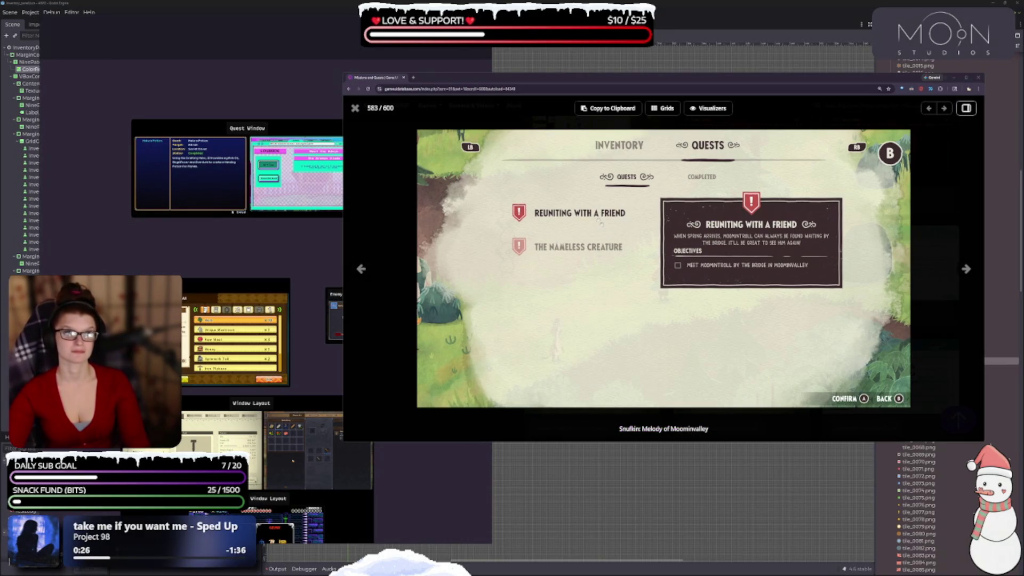
{"action": "left_click", "coordinate": [966, 268]}
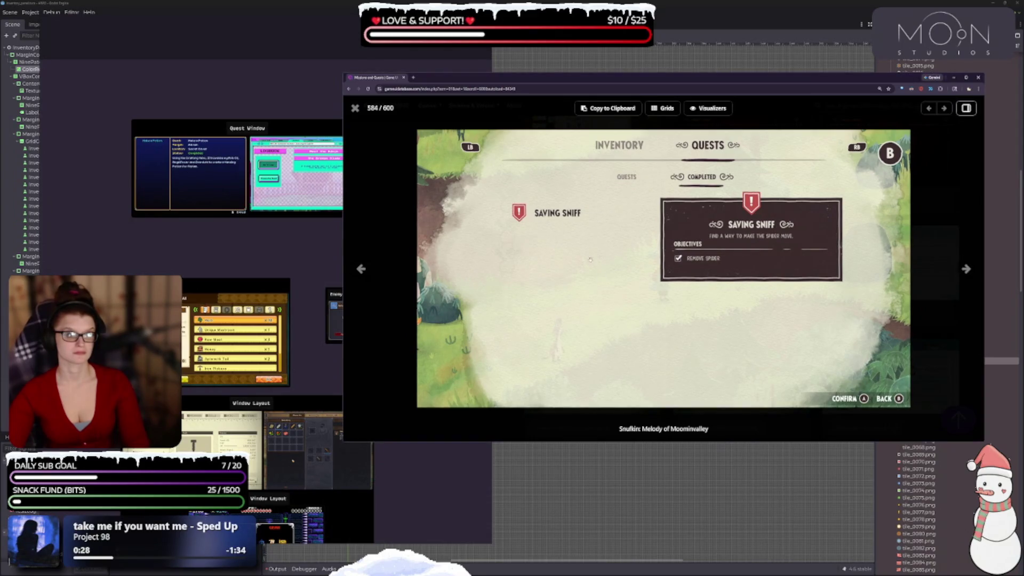
{"action": "left_click", "coordinate": [361, 269]}
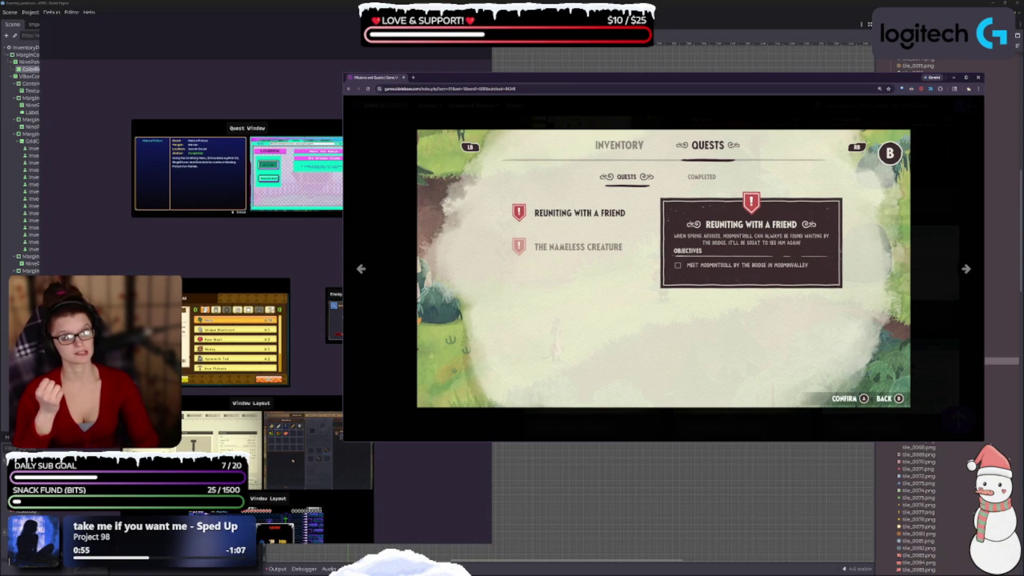
{"action": "mouse_move", "coordinate": [385, 356]}
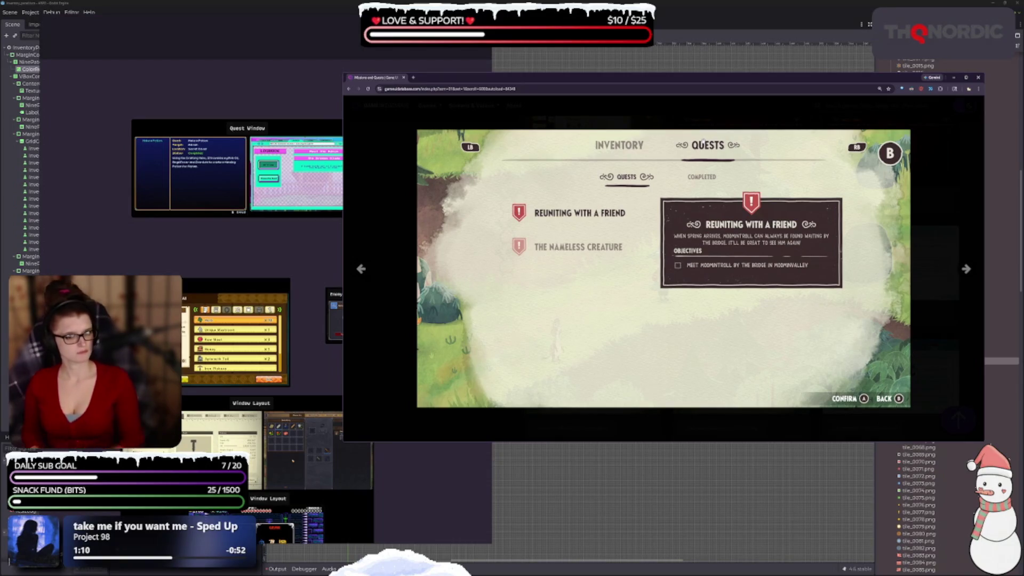
{"action": "mouse_move", "coordinate": [688, 181]}
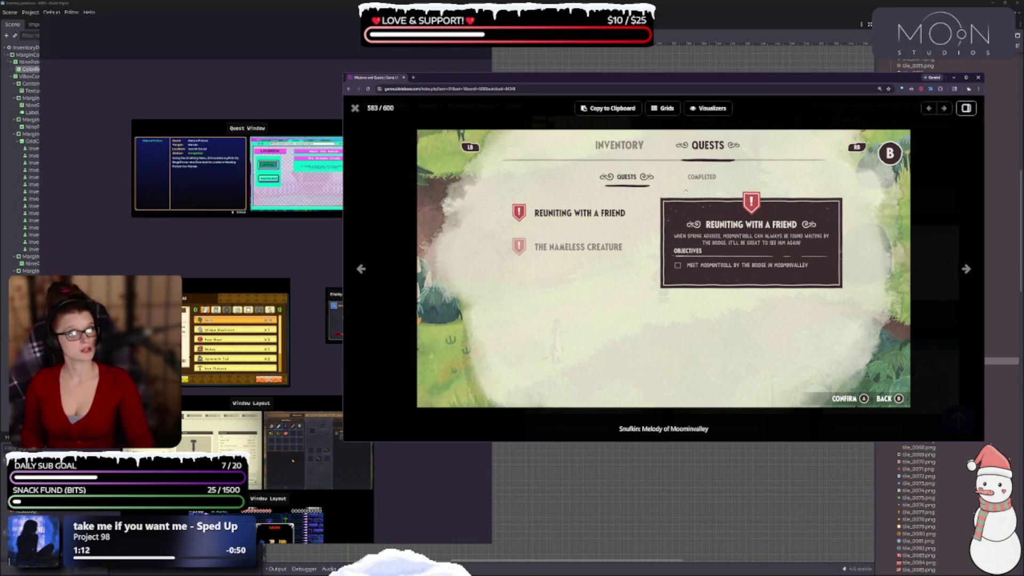
{"action": "left_click", "coordinate": [967, 269]}
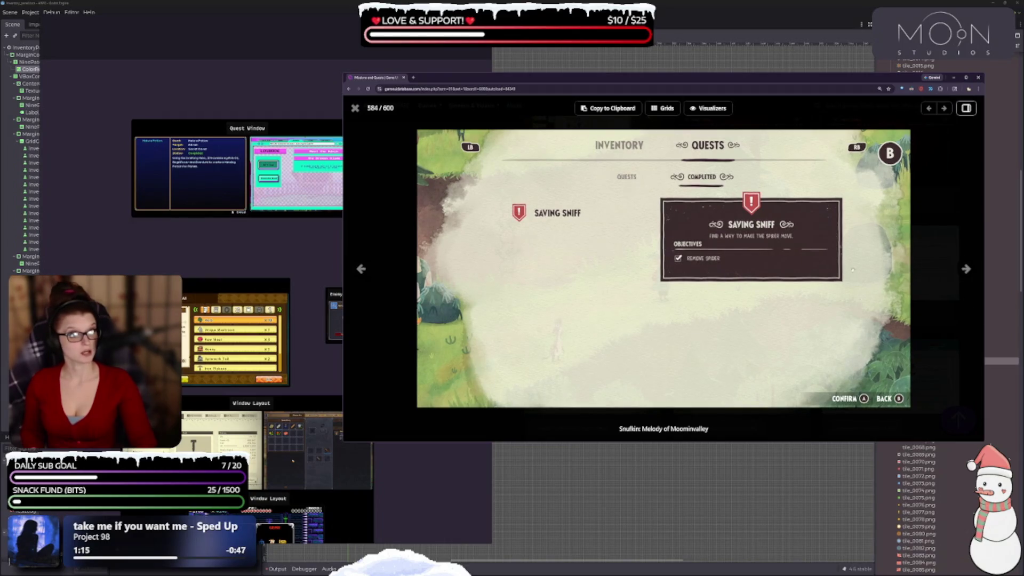
{"action": "left_click", "coordinate": [963, 271]}
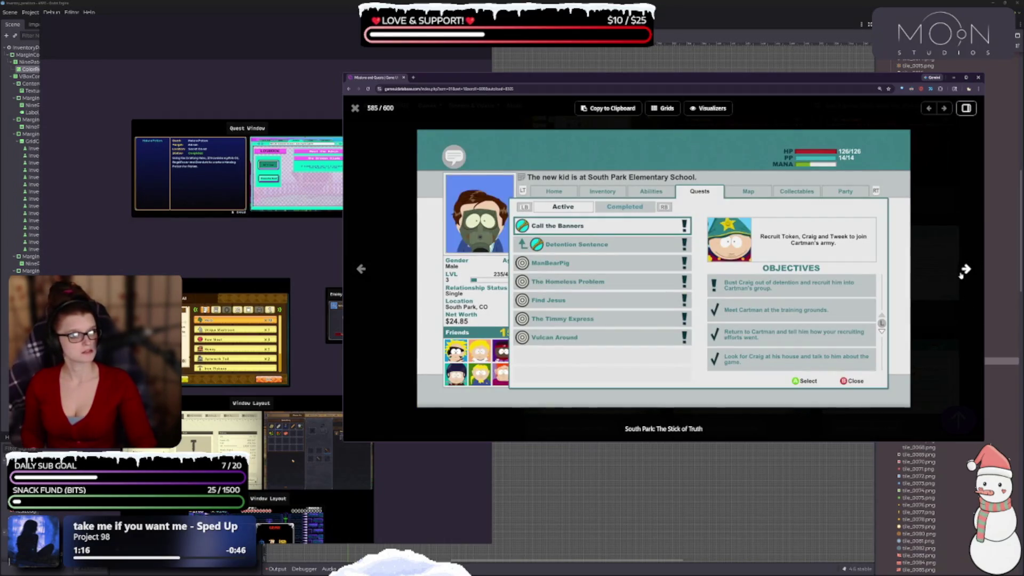
Leave the lightbox and open the Super Mario Odyssey Metro Kingdom Power Moon List screenshot (624/650).
{"action": "left_click", "coordinate": [354, 107]}
{"action": "scroll", "coordinate": [598, 297], "scroll_direction": "down", "scroll_amount": 5}
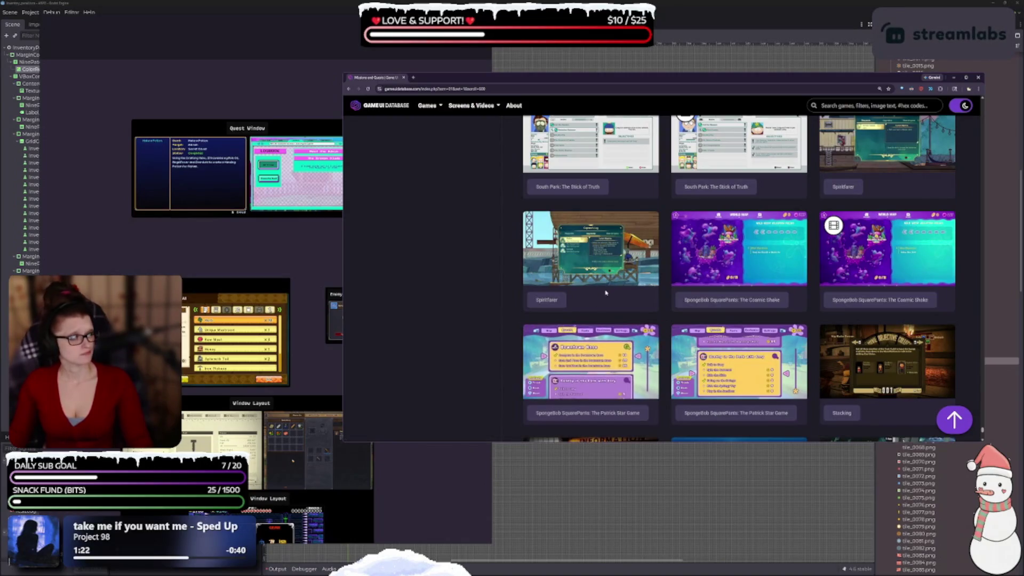
{"action": "scroll", "coordinate": [605, 297], "scroll_direction": "down", "scroll_amount": 2}
{"action": "scroll", "coordinate": [605, 296], "scroll_direction": "down", "scroll_amount": 4}
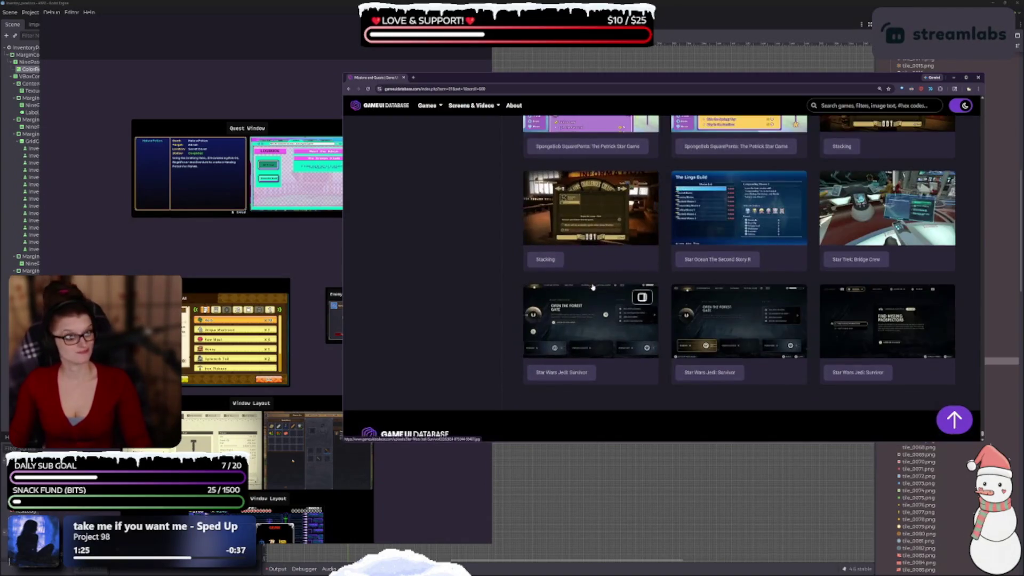
{"action": "scroll", "coordinate": [589, 277], "scroll_direction": "down", "scroll_amount": 5}
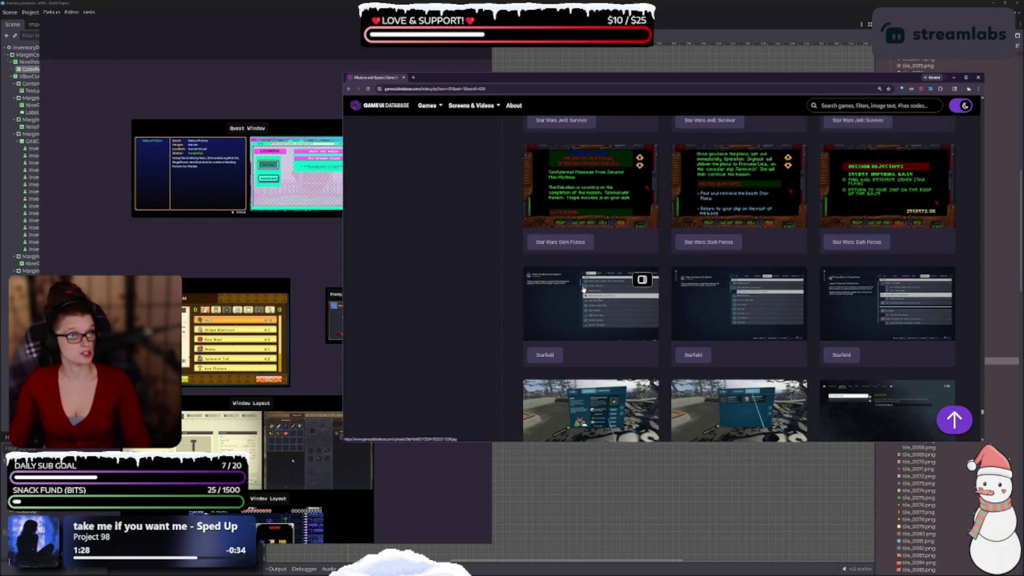
{"action": "scroll", "coordinate": [584, 289], "scroll_direction": "down", "scroll_amount": 2}
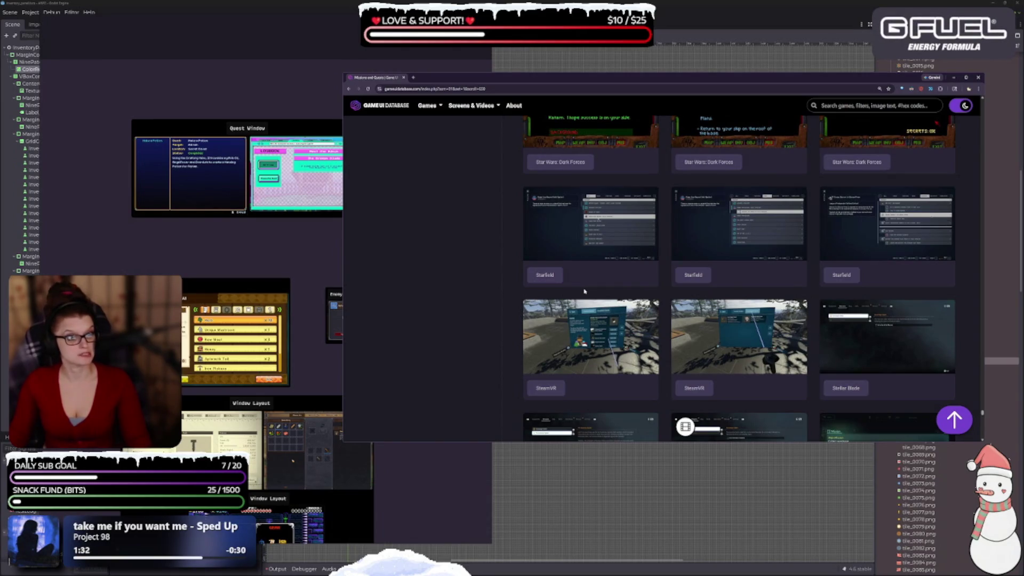
{"action": "scroll", "coordinate": [584, 291], "scroll_direction": "down", "scroll_amount": 5}
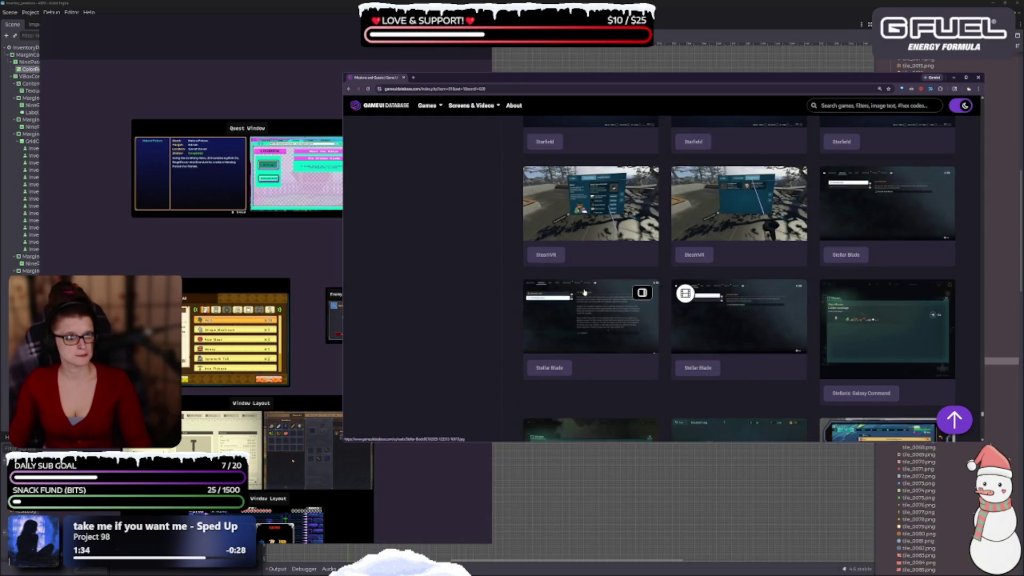
{"action": "scroll", "coordinate": [585, 293], "scroll_direction": "down", "scroll_amount": 6}
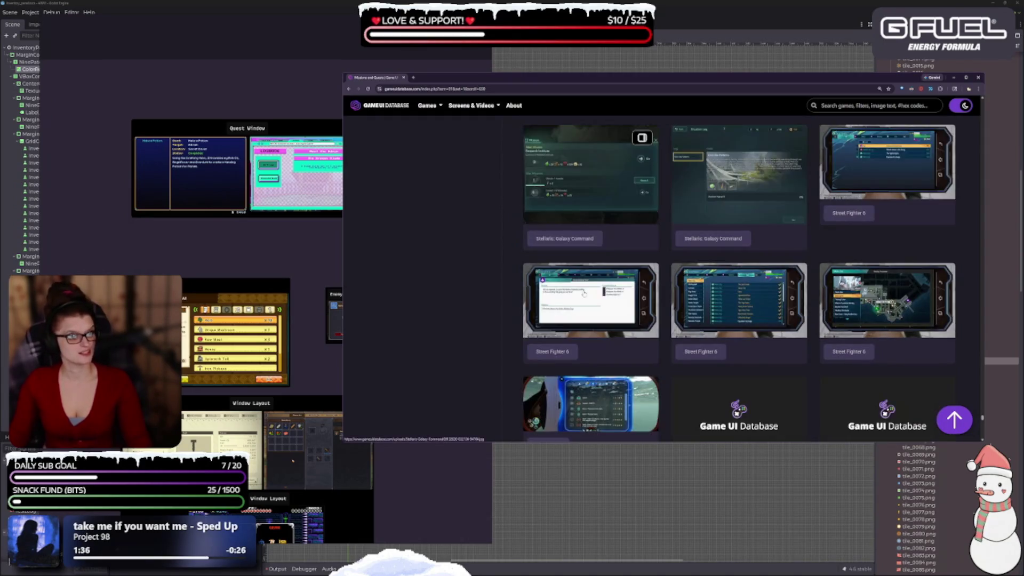
{"action": "scroll", "coordinate": [585, 293], "scroll_direction": "down", "scroll_amount": 4}
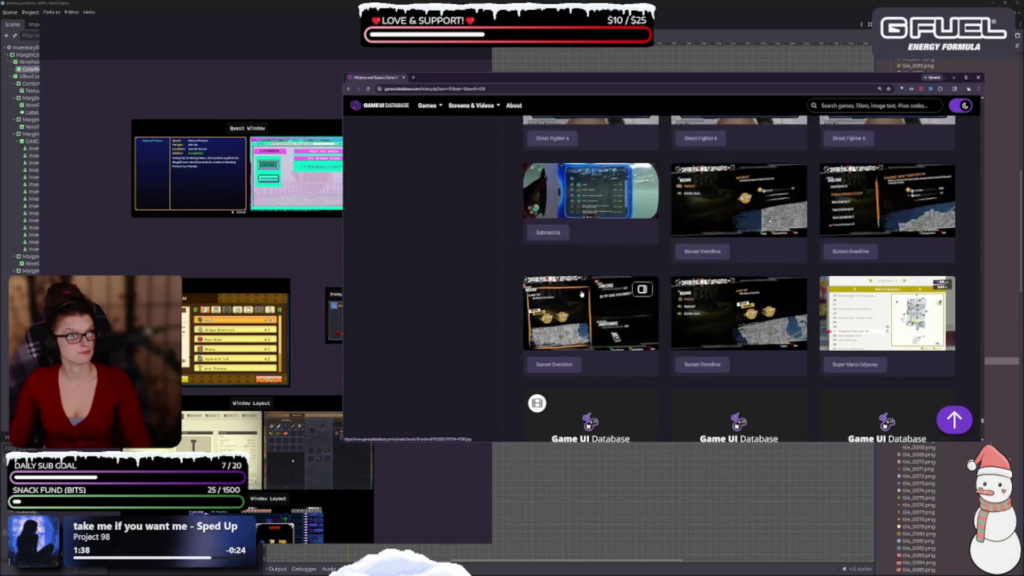
{"action": "left_click", "coordinate": [885, 240]}
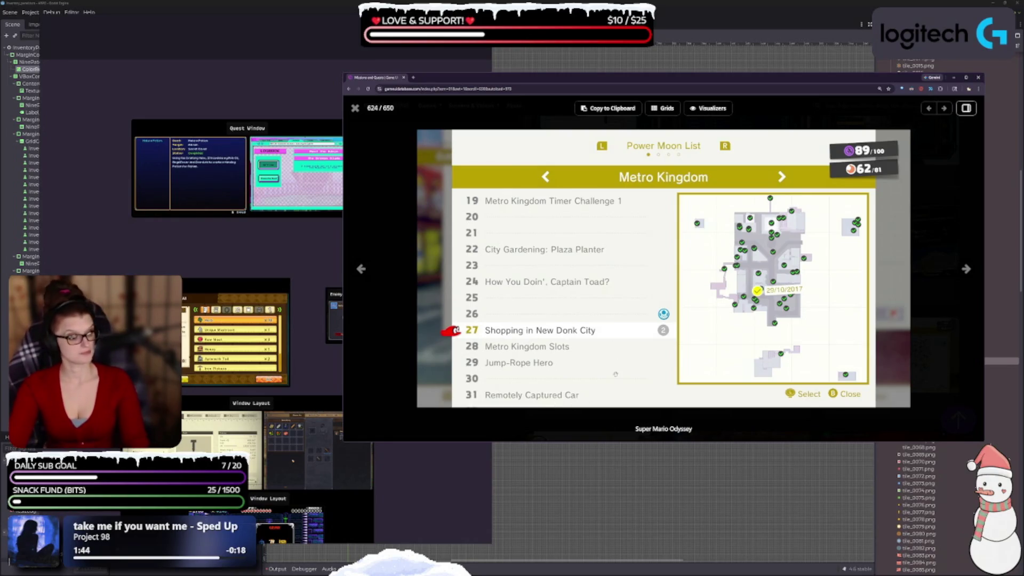
{"action": "key", "text": "Escape"}
{"action": "scroll", "coordinate": [629, 312], "scroll_direction": "down", "scroll_amount": 3}
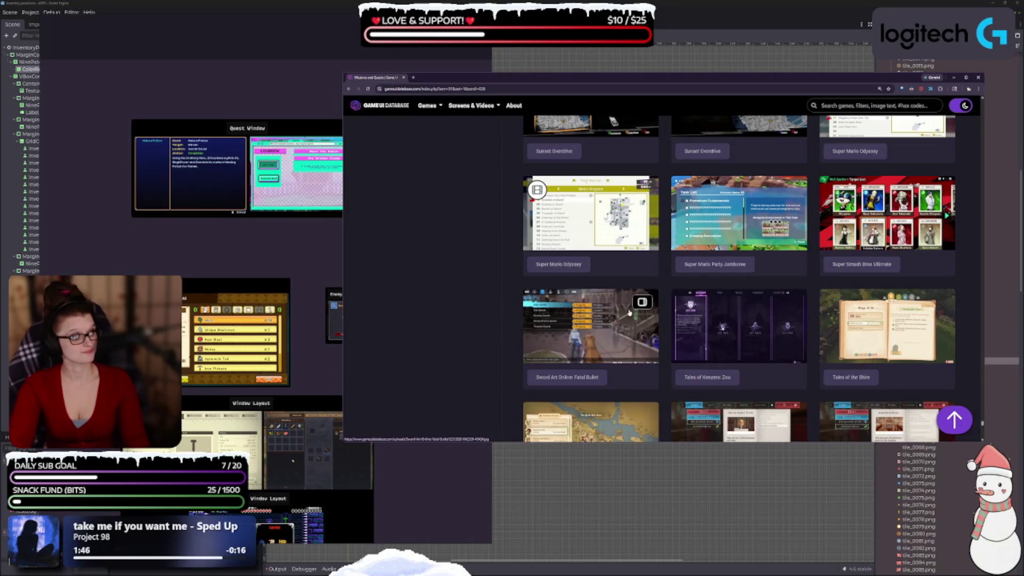
{"action": "scroll", "coordinate": [629, 313], "scroll_direction": "down", "scroll_amount": 2}
{"action": "left_click", "coordinate": [889, 246]}
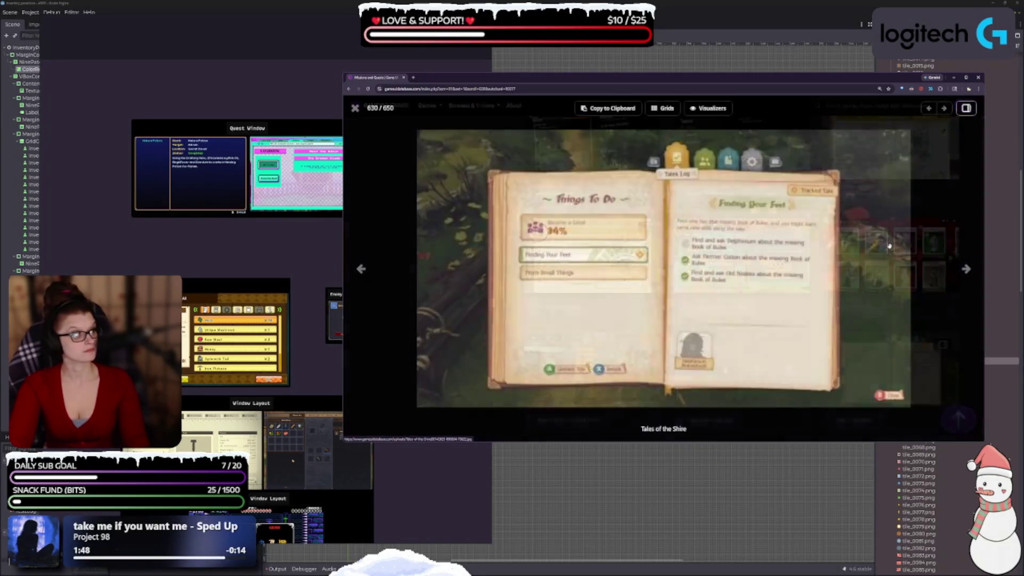
{"action": "key", "text": "Escape"}
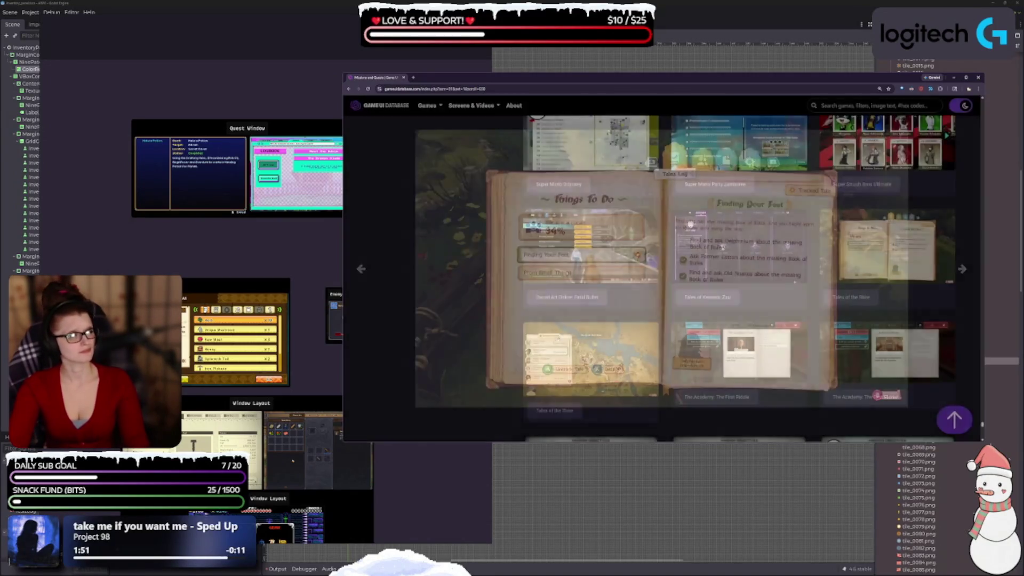
{"action": "scroll", "coordinate": [564, 305], "scroll_direction": "down", "scroll_amount": 4}
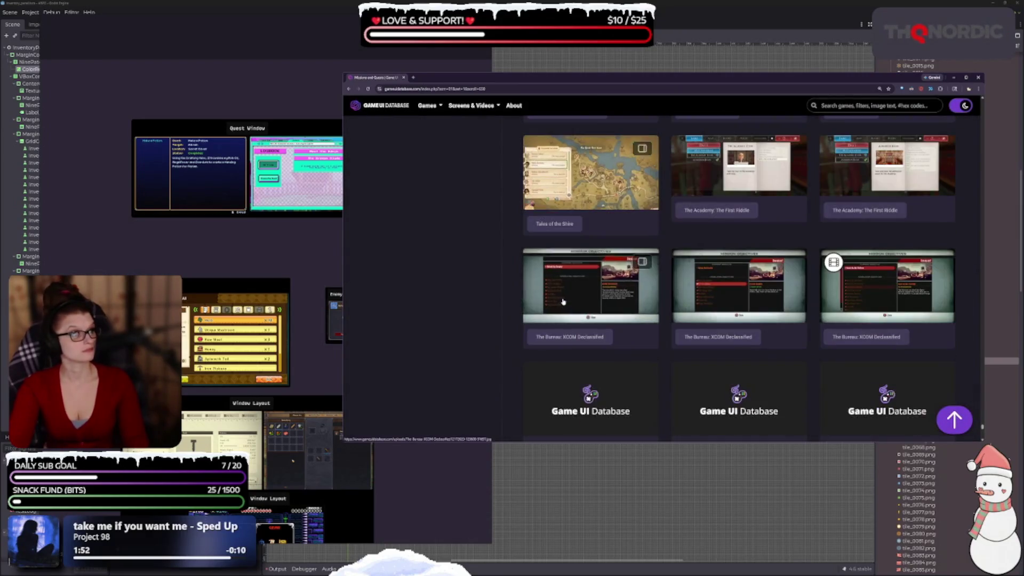
{"action": "left_click", "coordinate": [552, 320]}
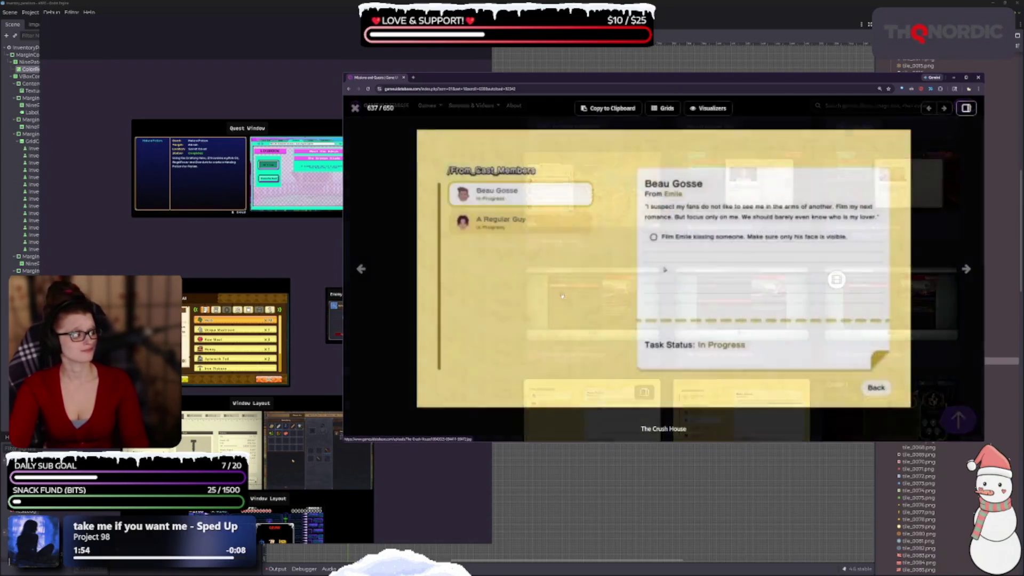
{"action": "scroll", "coordinate": [560, 322], "scroll_direction": "down", "scroll_amount": 1}
{"action": "scroll", "coordinate": [561, 322], "scroll_direction": "down", "scroll_amount": 6}
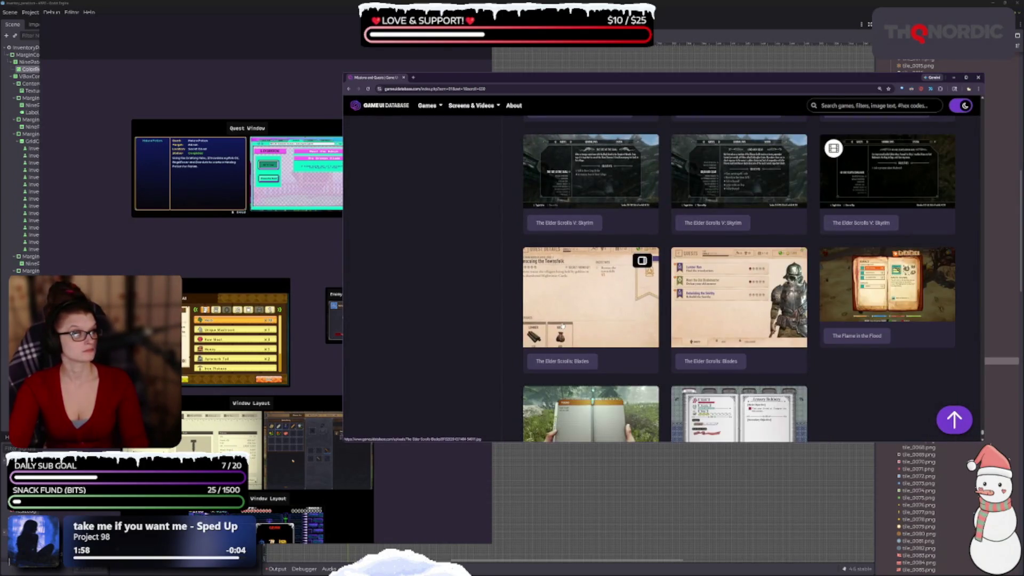
{"action": "scroll", "coordinate": [562, 325], "scroll_direction": "down", "scroll_amount": 3}
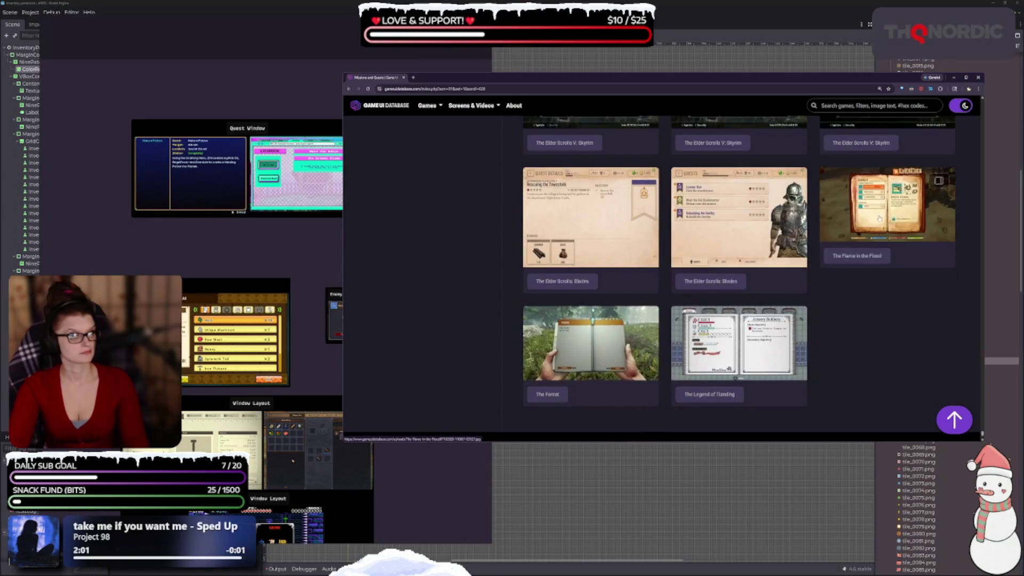
{"action": "left_click", "coordinate": [887, 205]}
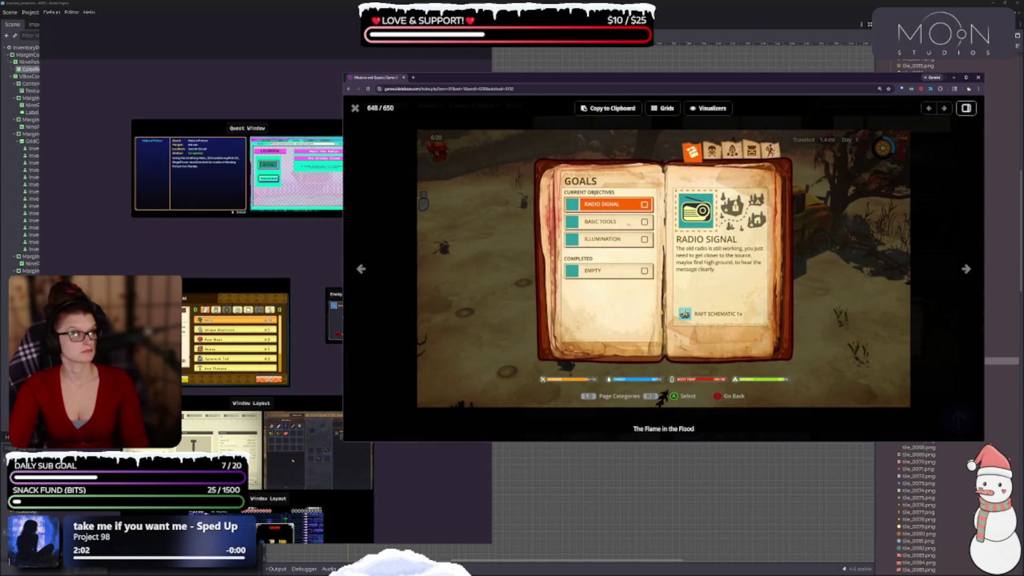
{"action": "key", "text": "Escape"}
{"action": "scroll", "coordinate": [613, 331], "scroll_direction": "down", "scroll_amount": 2}
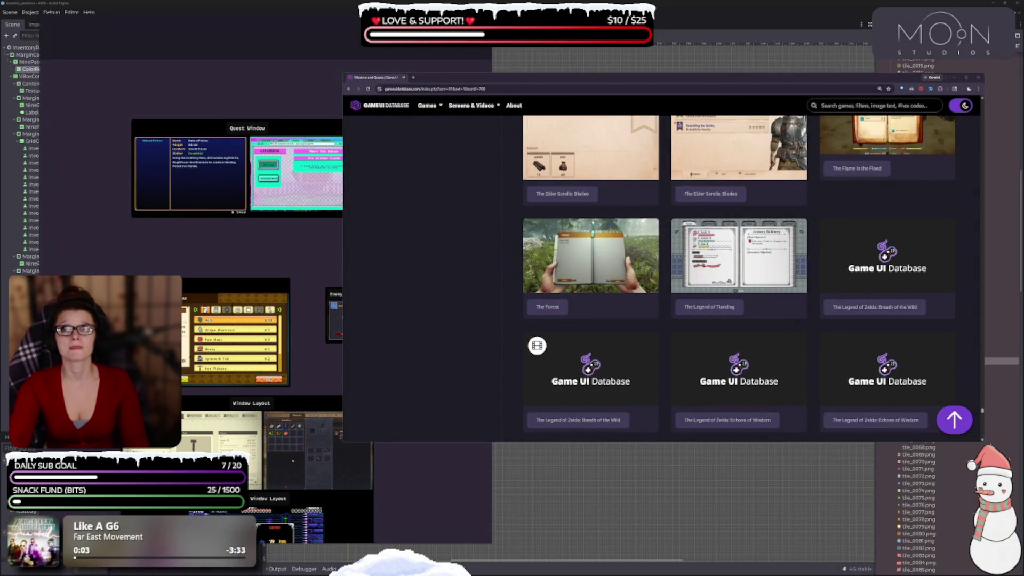
{"action": "scroll", "coordinate": [659, 327], "scroll_direction": "down", "scroll_amount": 2}
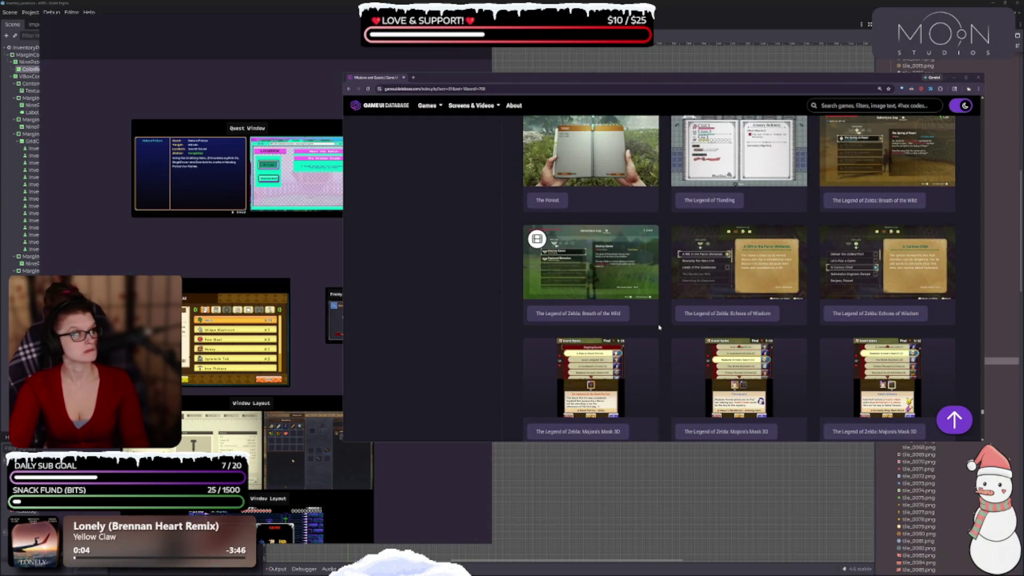
{"action": "left_click", "coordinate": [742, 269]}
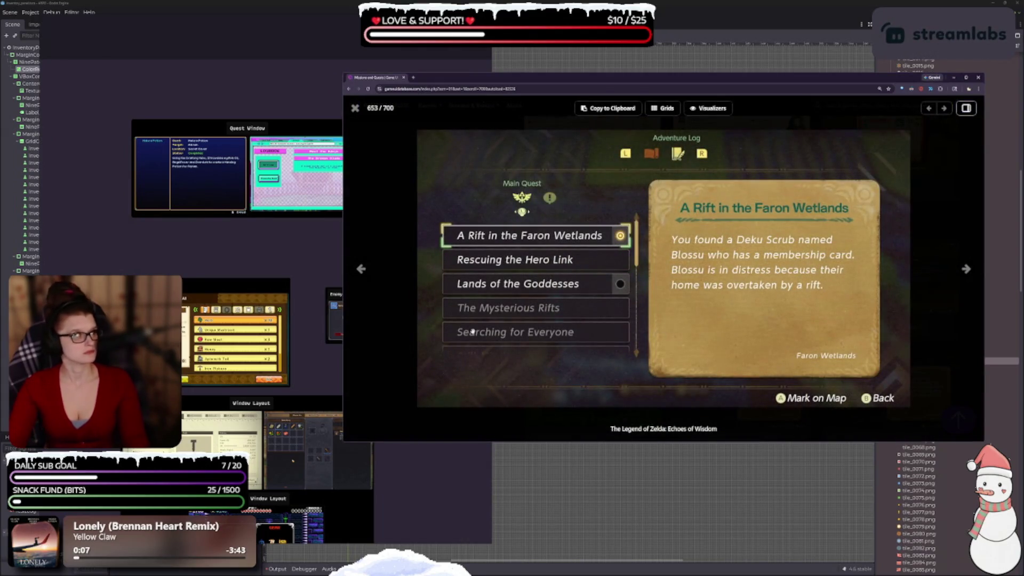
{"action": "left_click", "coordinate": [361, 270]}
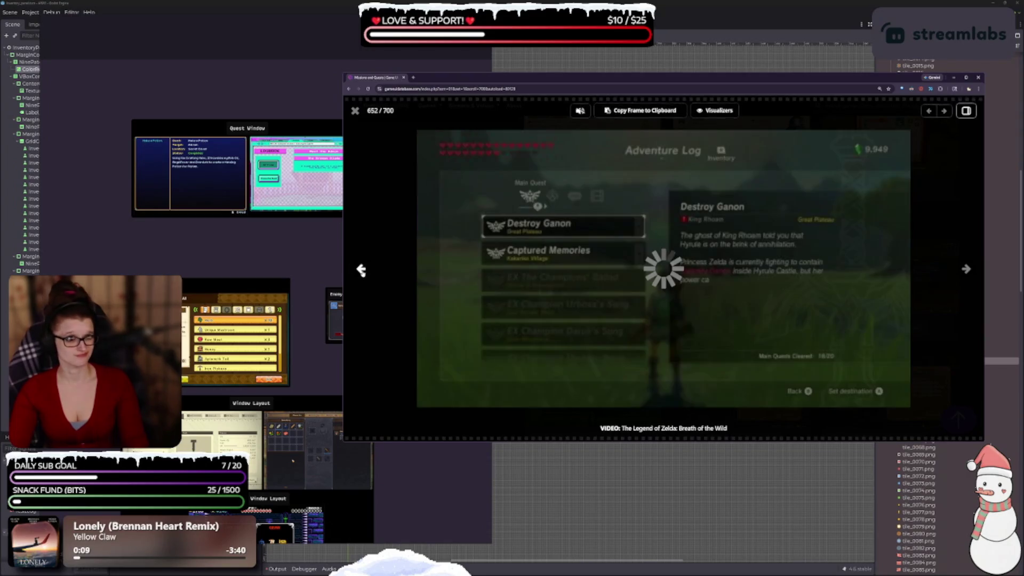
{"action": "left_click", "coordinate": [361, 270]}
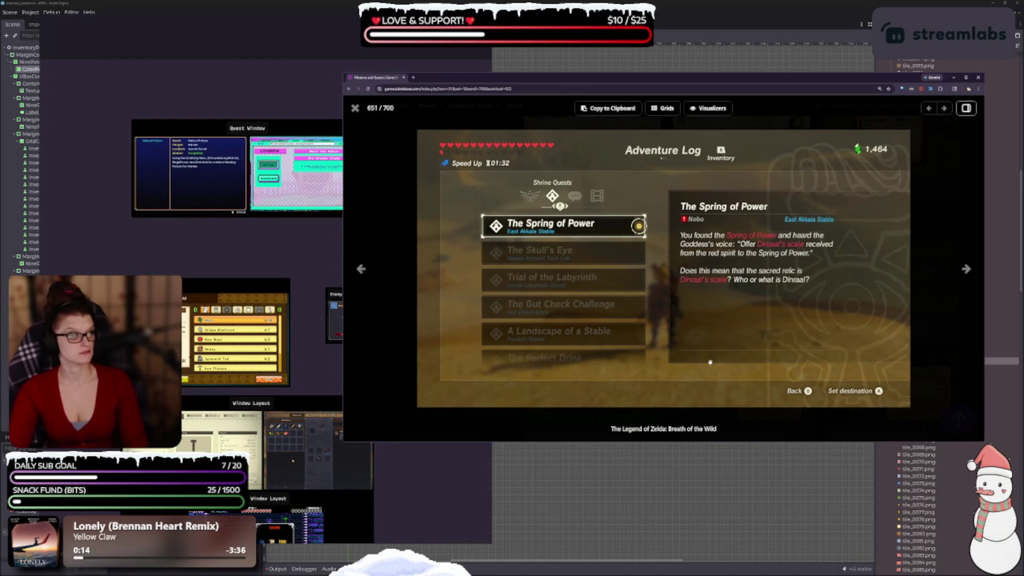
{"action": "key", "text": "Escape"}
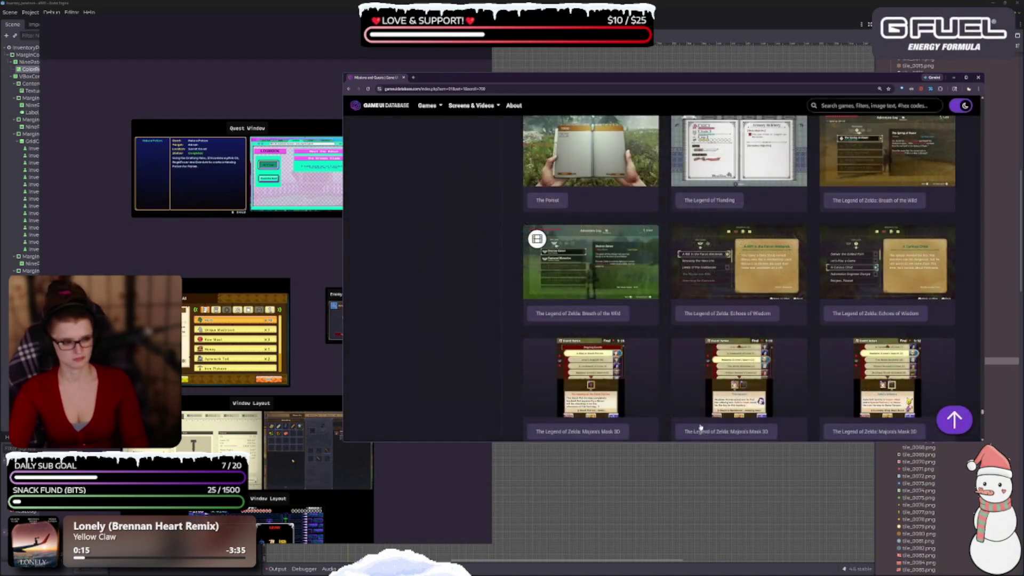
{"action": "scroll", "coordinate": [635, 379], "scroll_direction": "down", "scroll_amount": 1}
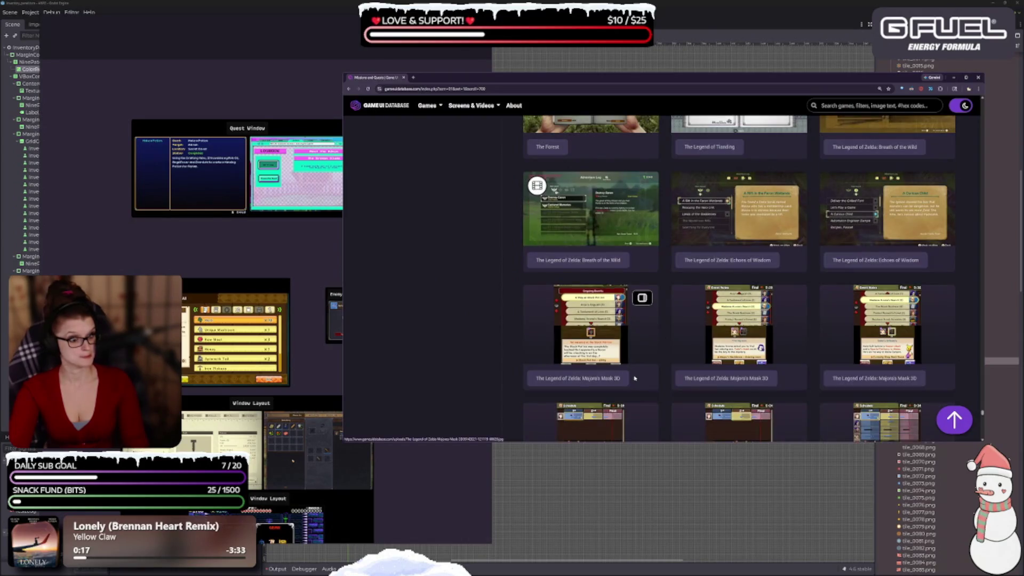
{"action": "scroll", "coordinate": [633, 368], "scroll_direction": "down", "scroll_amount": 1}
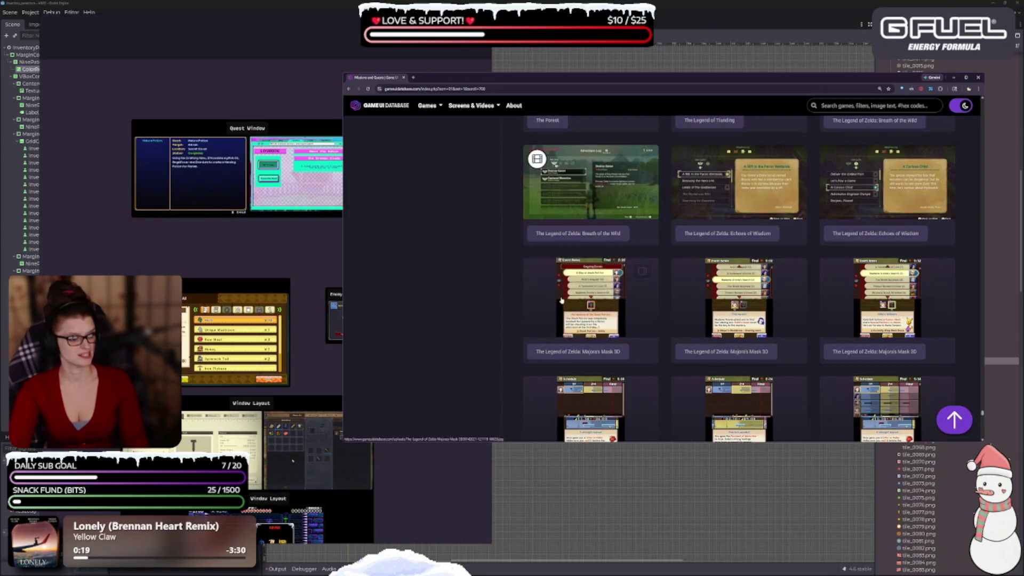
{"action": "left_click", "coordinate": [632, 374]}
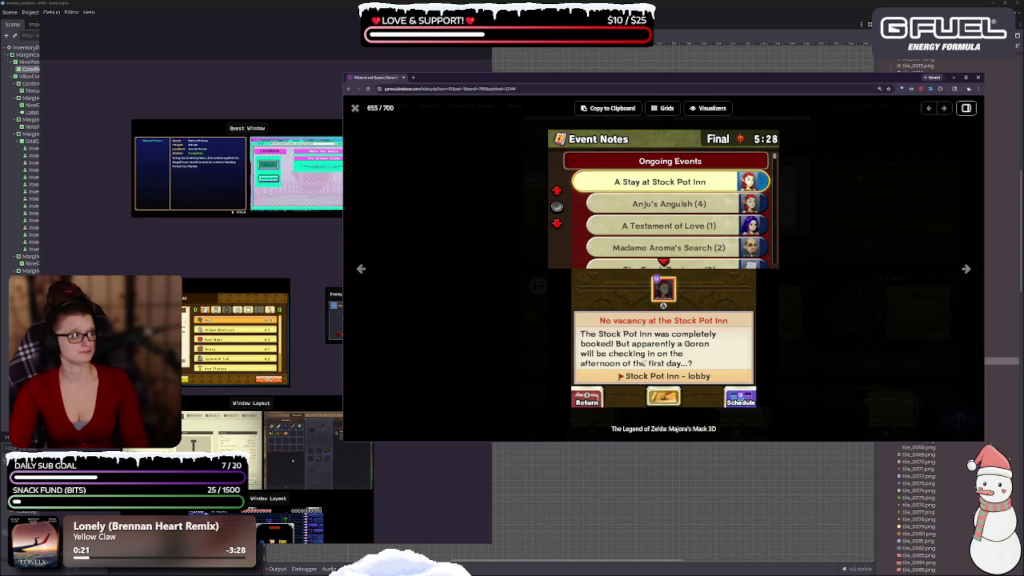
{"action": "key", "text": "Escape"}
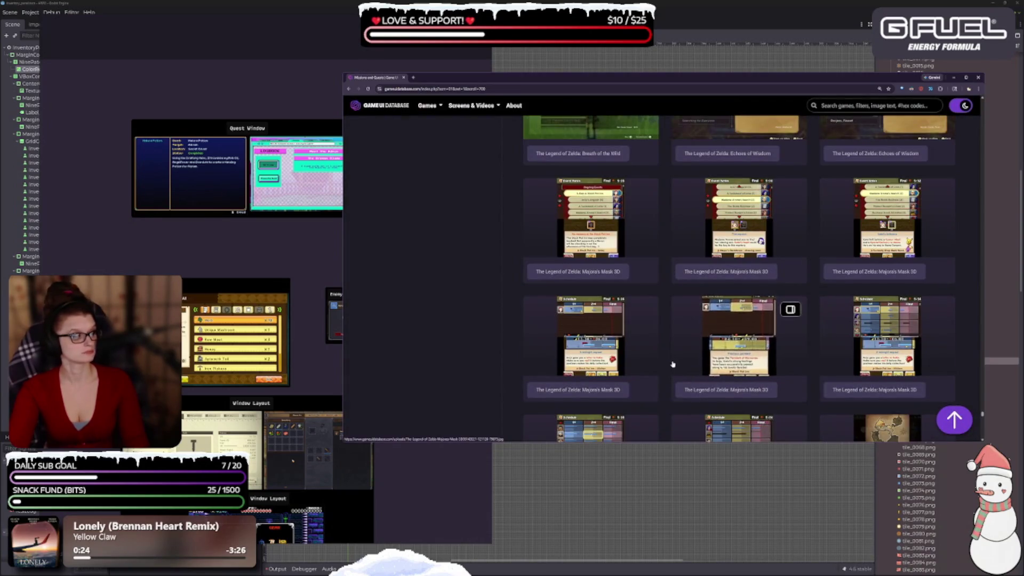
{"action": "scroll", "coordinate": [673, 365], "scroll_direction": "down", "scroll_amount": 3}
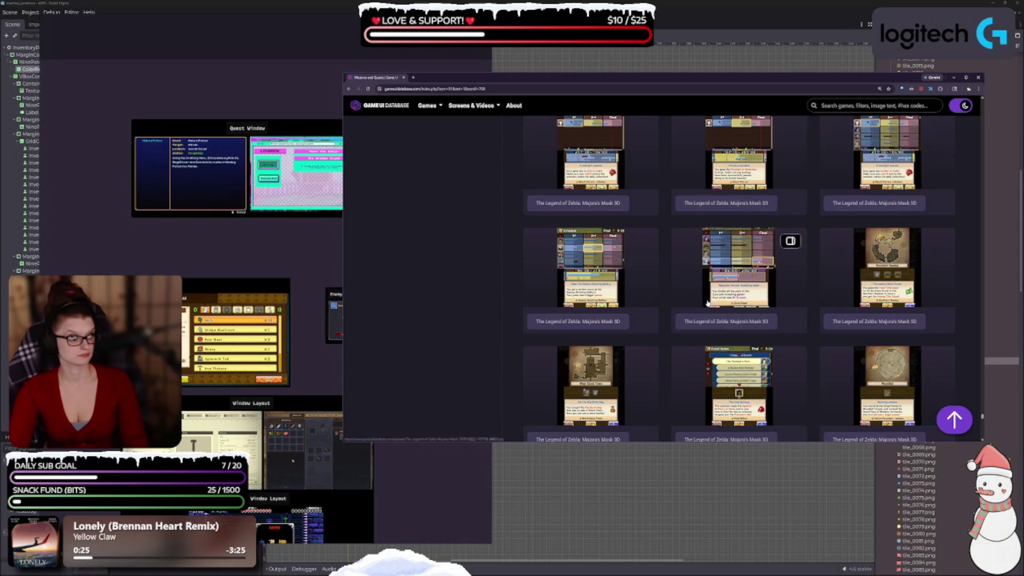
{"action": "scroll", "coordinate": [708, 303], "scroll_direction": "down", "scroll_amount": 1}
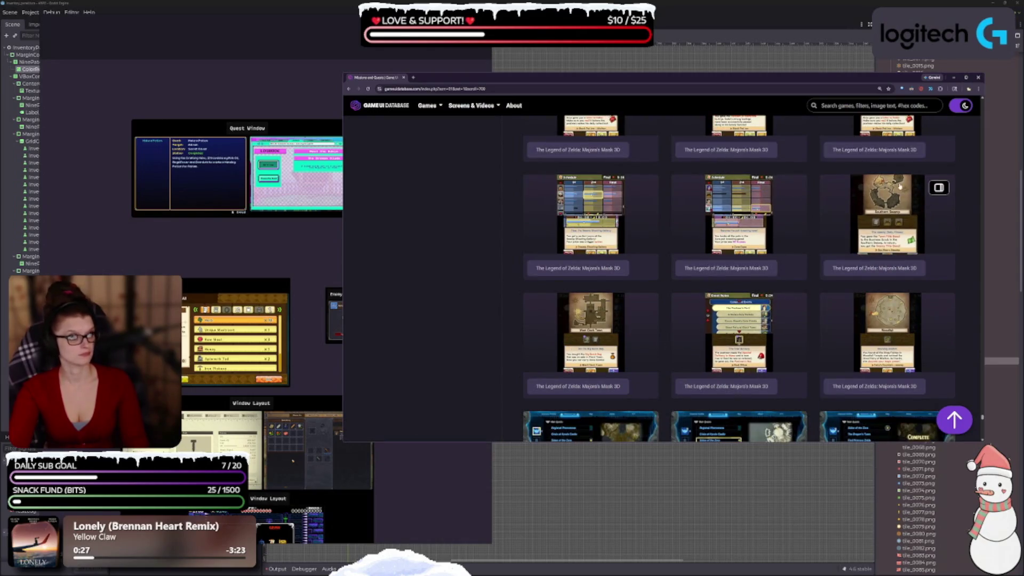
{"action": "left_click", "coordinate": [938, 188]}
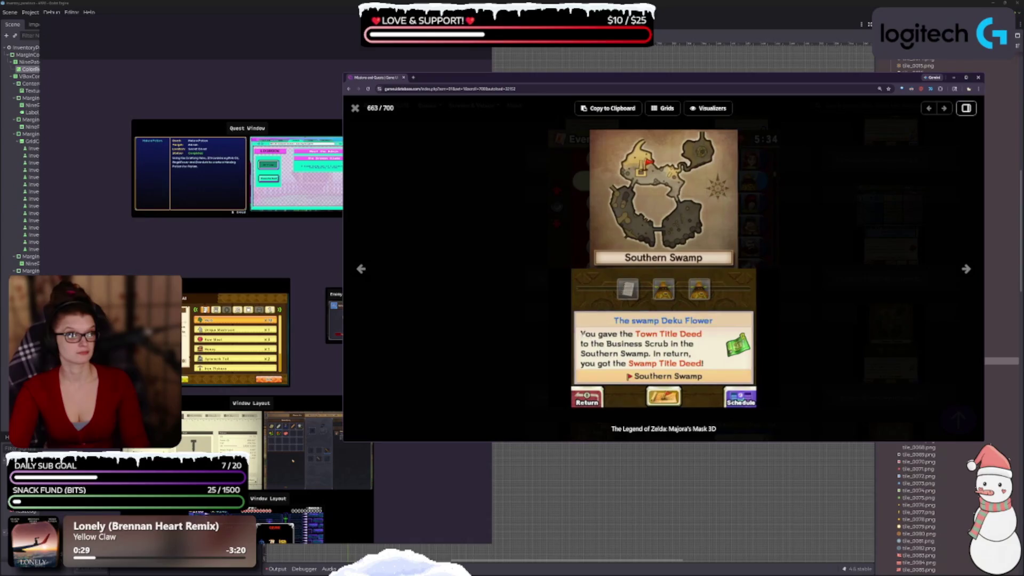
{"action": "left_click", "coordinate": [566, 324]}
{"action": "scroll", "coordinate": [635, 363], "scroll_direction": "down", "scroll_amount": 2}
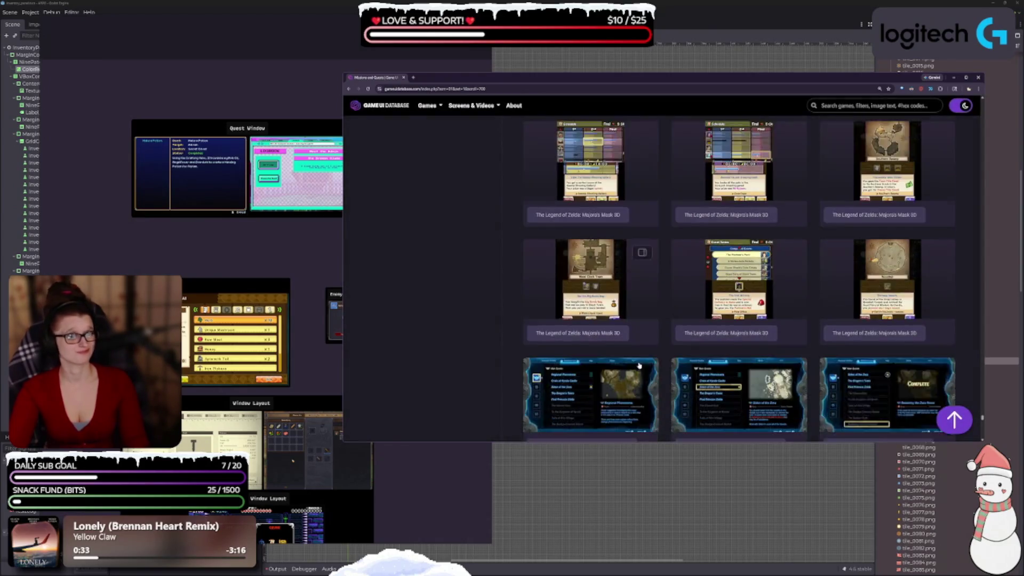
{"action": "scroll", "coordinate": [636, 363], "scroll_direction": "down", "scroll_amount": 2}
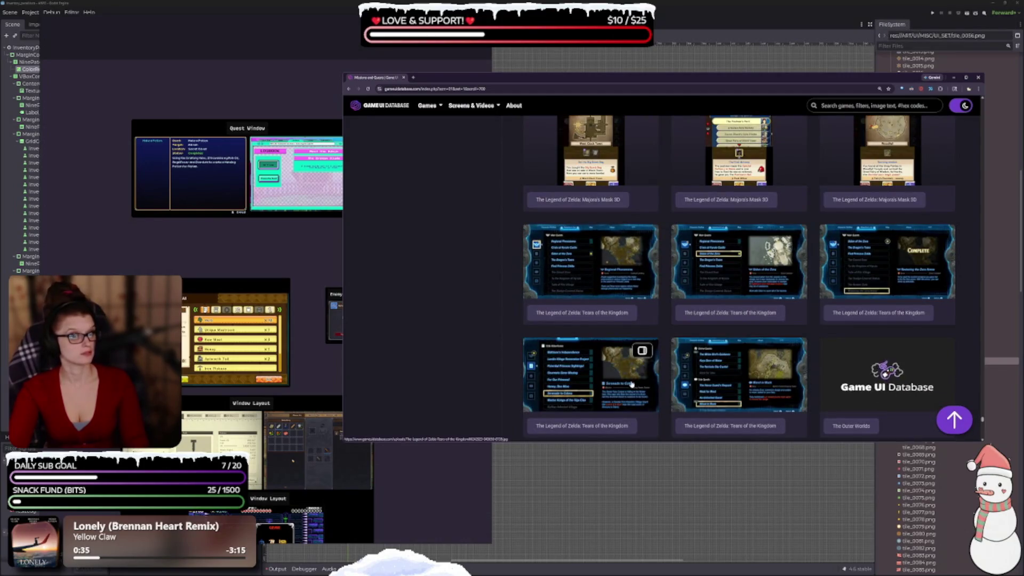
{"action": "left_click", "coordinate": [589, 275]}
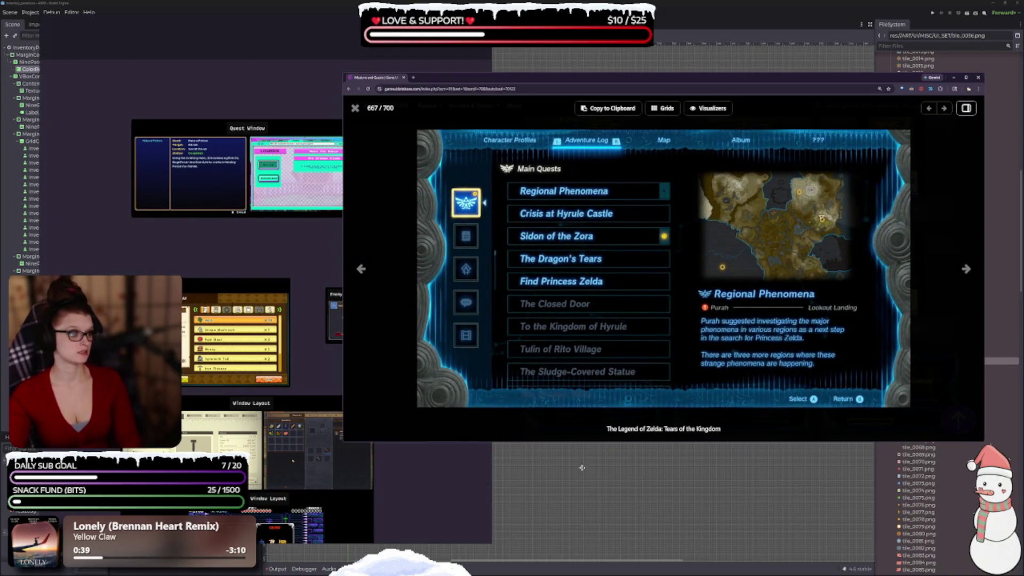
Return to the grid and briefly preview the Seven Deadly Sins missions screenshot.
{"action": "key", "text": "Escape"}
{"action": "scroll", "coordinate": [618, 363], "scroll_direction": "down", "scroll_amount": 2}
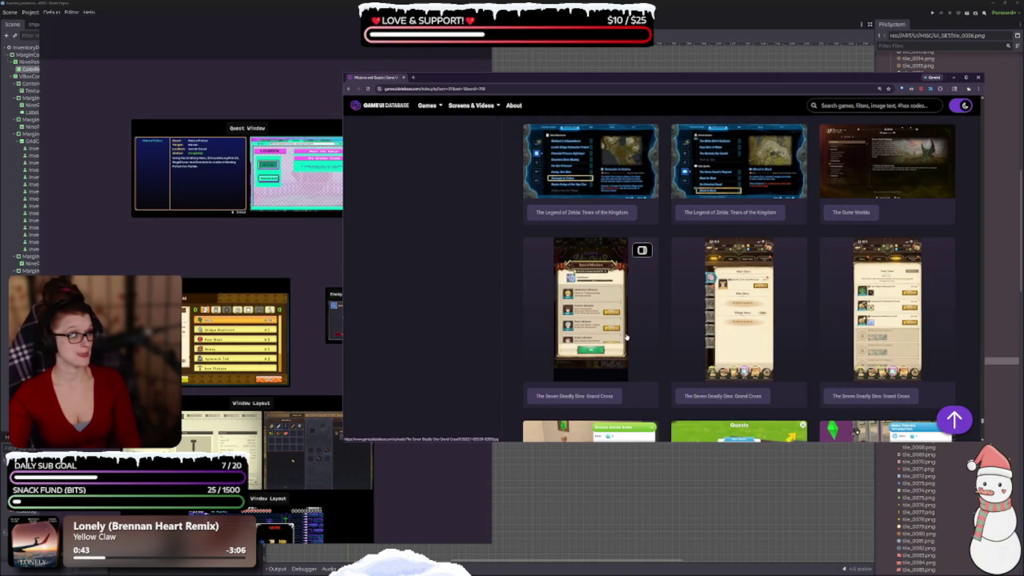
{"action": "left_click", "coordinate": [628, 333]}
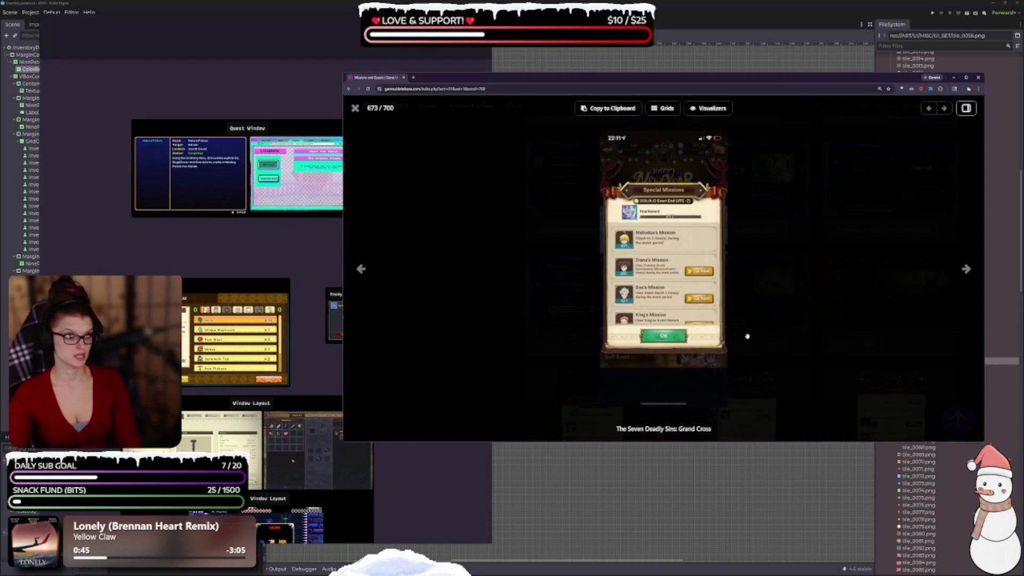
{"action": "key", "text": "Escape"}
View The Thaumaturge quest screenshot and the Witcher 2 quest journal at full size.
{"action": "scroll", "coordinate": [708, 334], "scroll_direction": "down", "scroll_amount": 10}
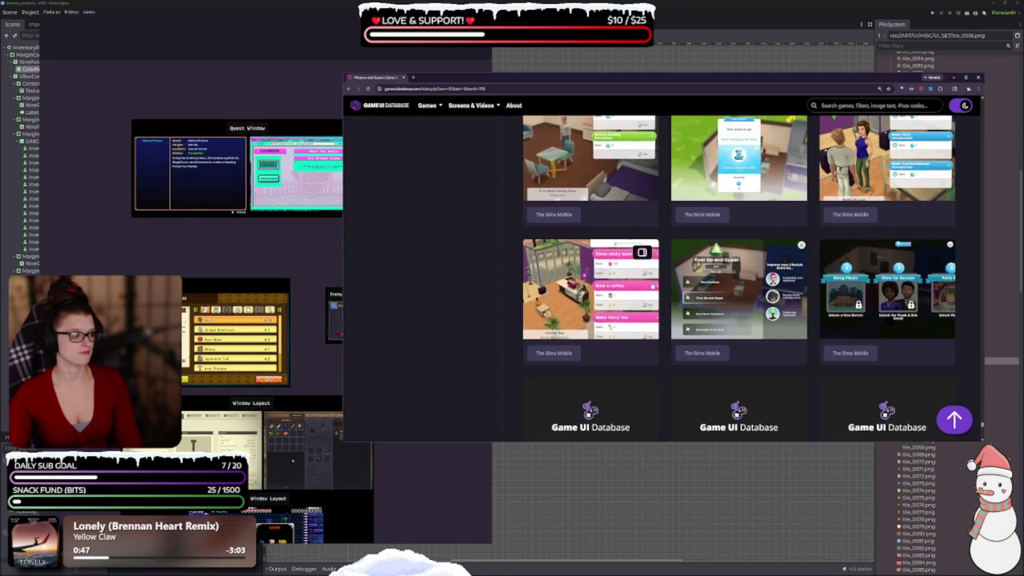
{"action": "scroll", "coordinate": [650, 300], "scroll_direction": "down", "scroll_amount": 3}
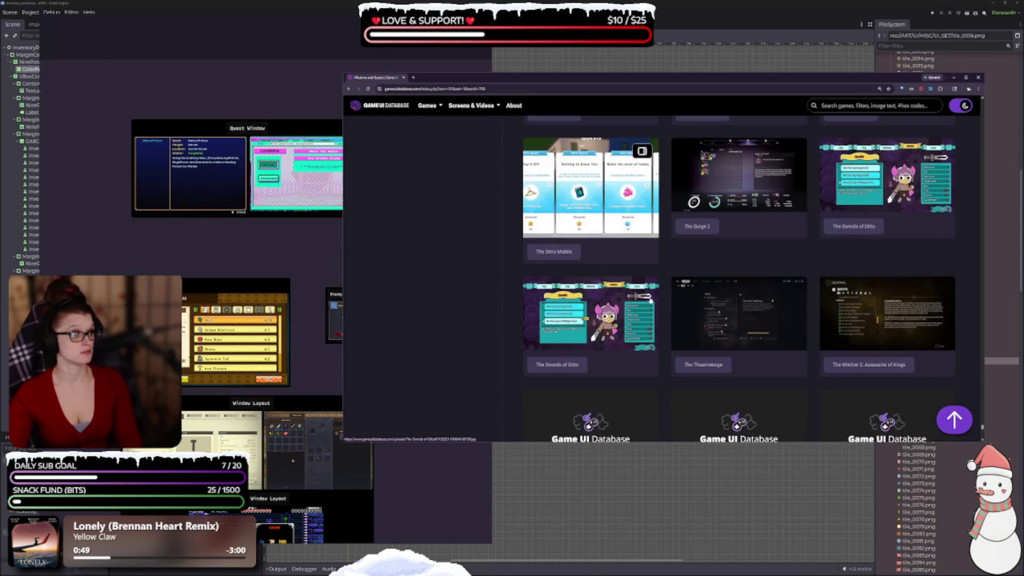
{"action": "scroll", "coordinate": [650, 300], "scroll_direction": "down", "scroll_amount": 1}
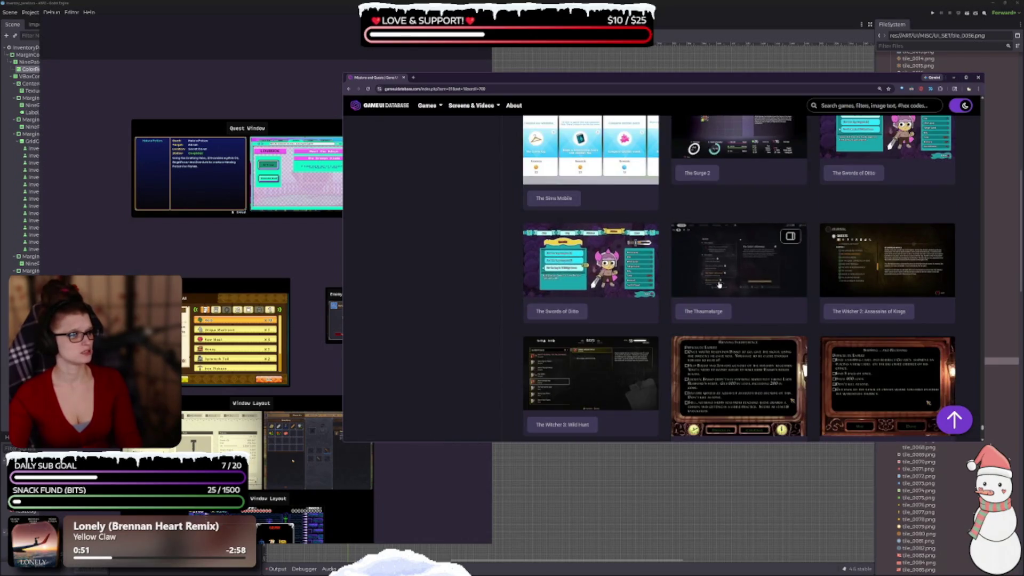
{"action": "left_click", "coordinate": [710, 277]}
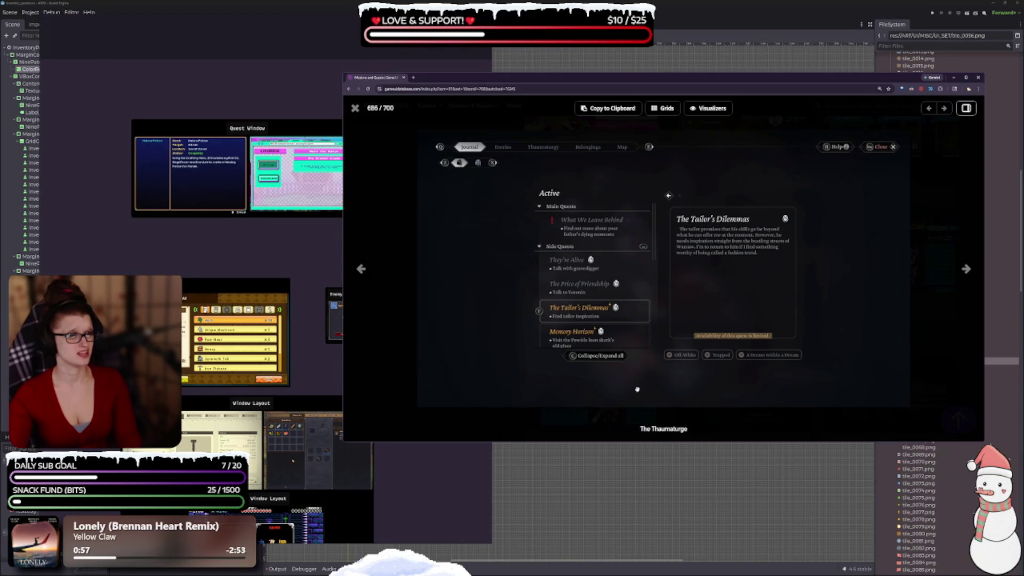
{"action": "left_click", "coordinate": [604, 397]}
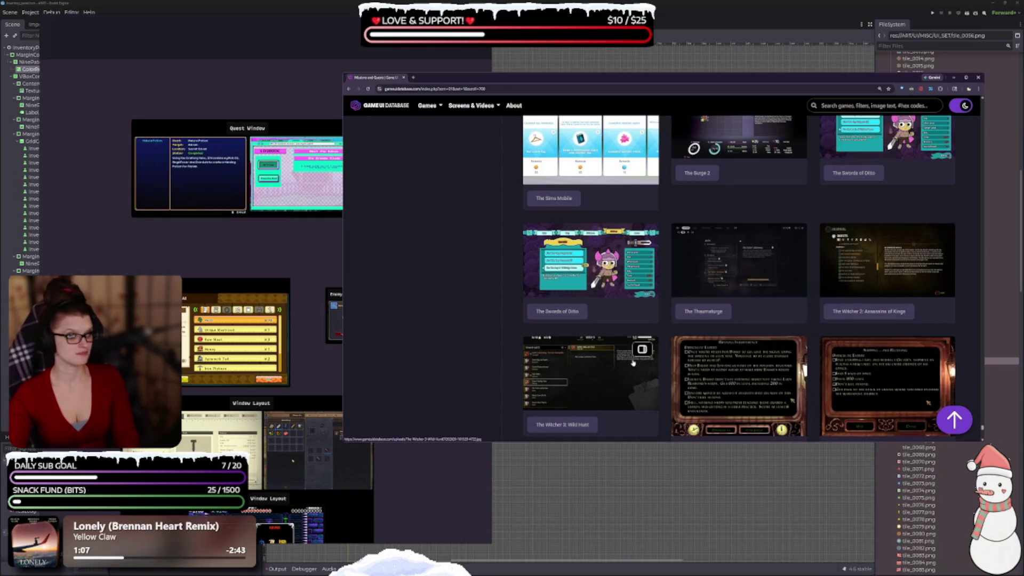
{"action": "scroll", "coordinate": [634, 364], "scroll_direction": "down", "scroll_amount": 1}
{"action": "left_click", "coordinate": [850, 222]}
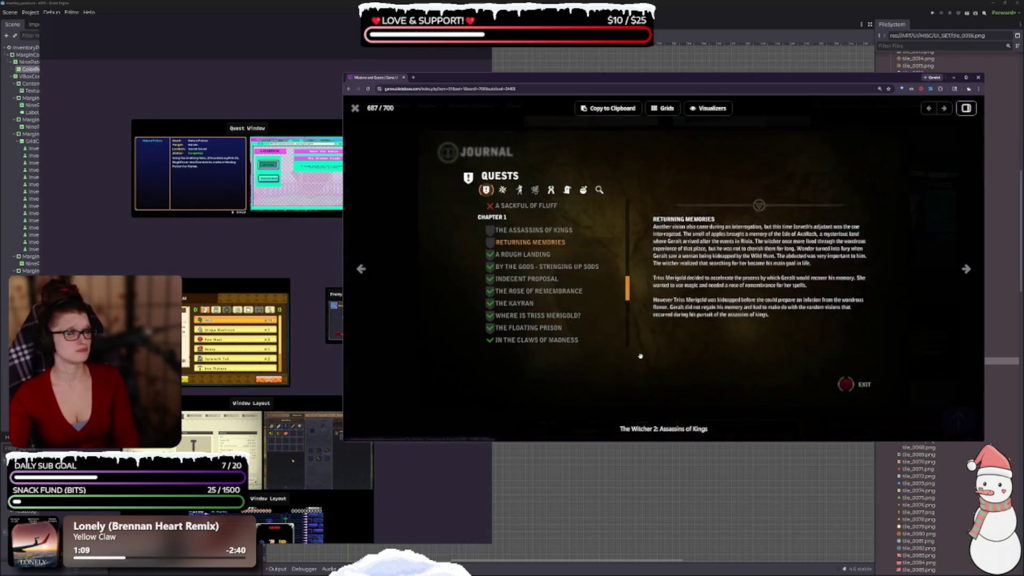
{"action": "left_click", "coordinate": [452, 363]}
Scroll further down and enlarge the TOEM Community Card quest screenshot.
{"action": "scroll", "coordinate": [520, 363], "scroll_direction": "down", "scroll_amount": 2}
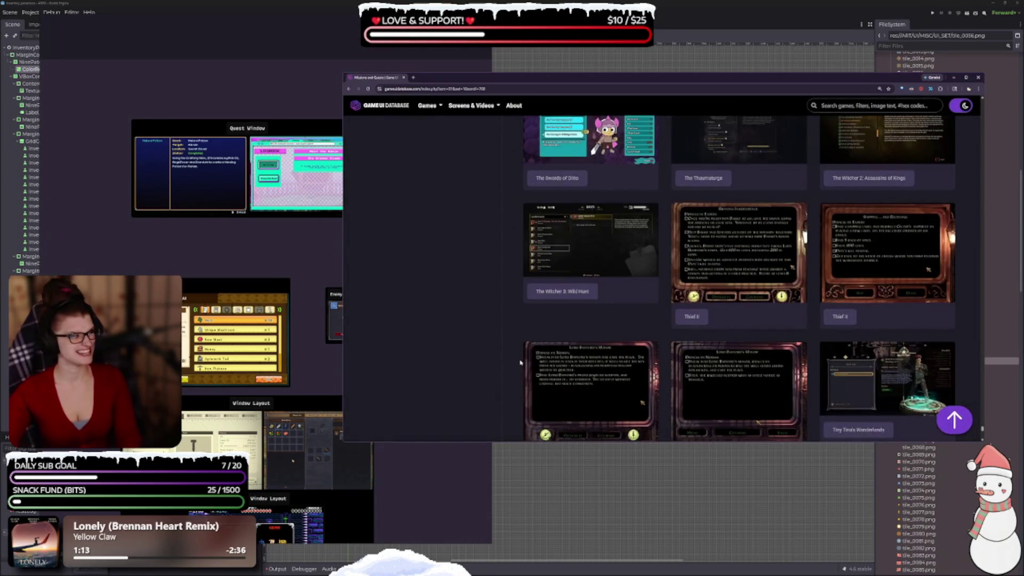
{"action": "scroll", "coordinate": [539, 360], "scroll_direction": "down", "scroll_amount": 2}
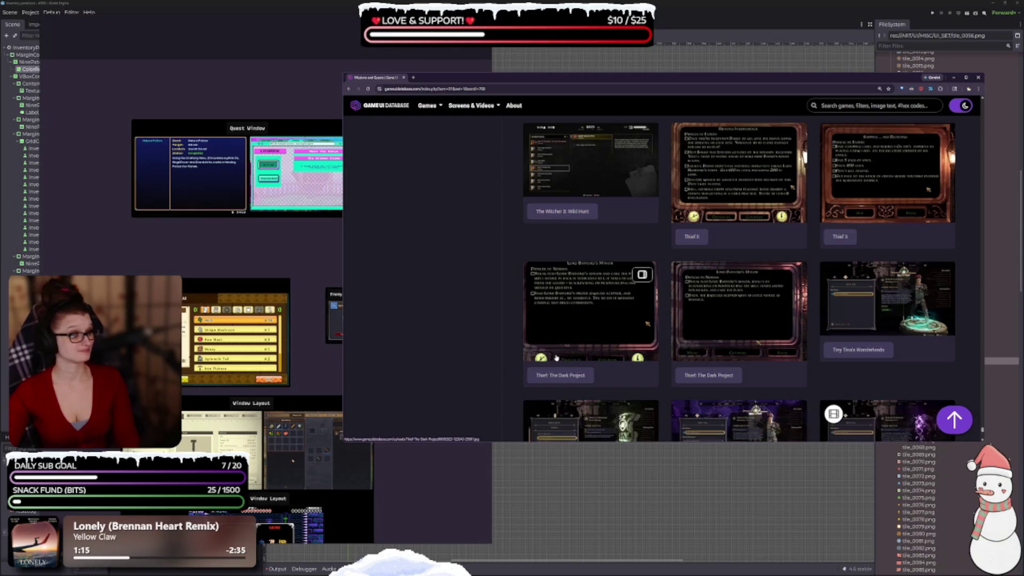
{"action": "scroll", "coordinate": [556, 356], "scroll_direction": "down", "scroll_amount": 2}
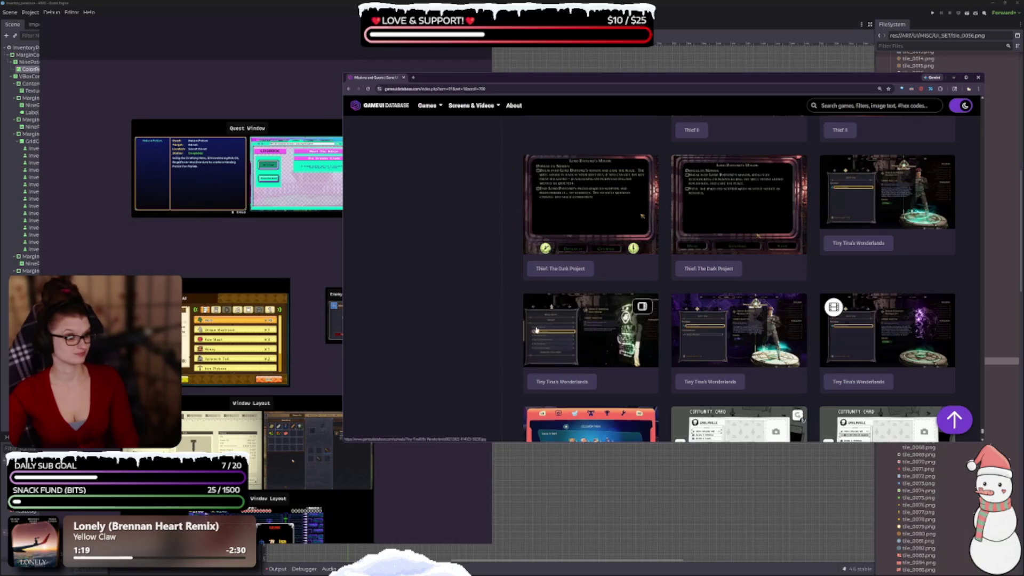
{"action": "scroll", "coordinate": [587, 336], "scroll_direction": "down", "scroll_amount": 2}
{"action": "scroll", "coordinate": [607, 355], "scroll_direction": "down", "scroll_amount": 3}
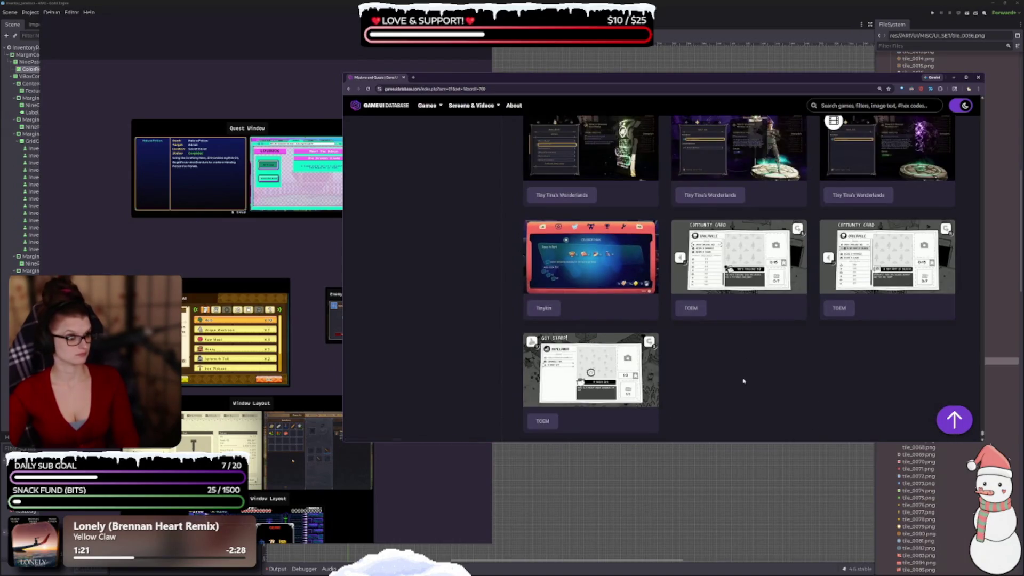
{"action": "left_click", "coordinate": [704, 278]}
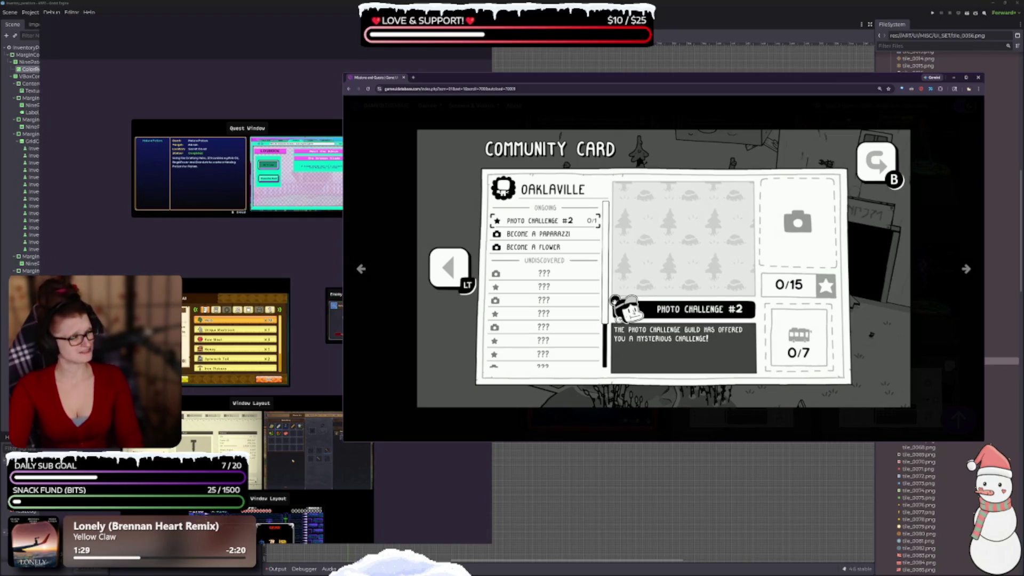
{"action": "mouse_move", "coordinate": [518, 312]}
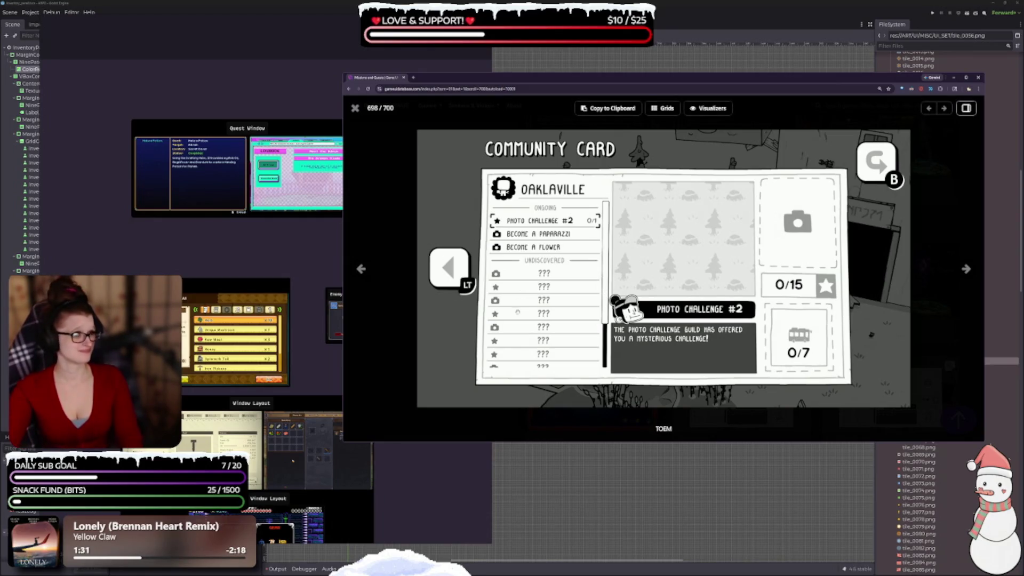
{"action": "left_click", "coordinate": [691, 412]}
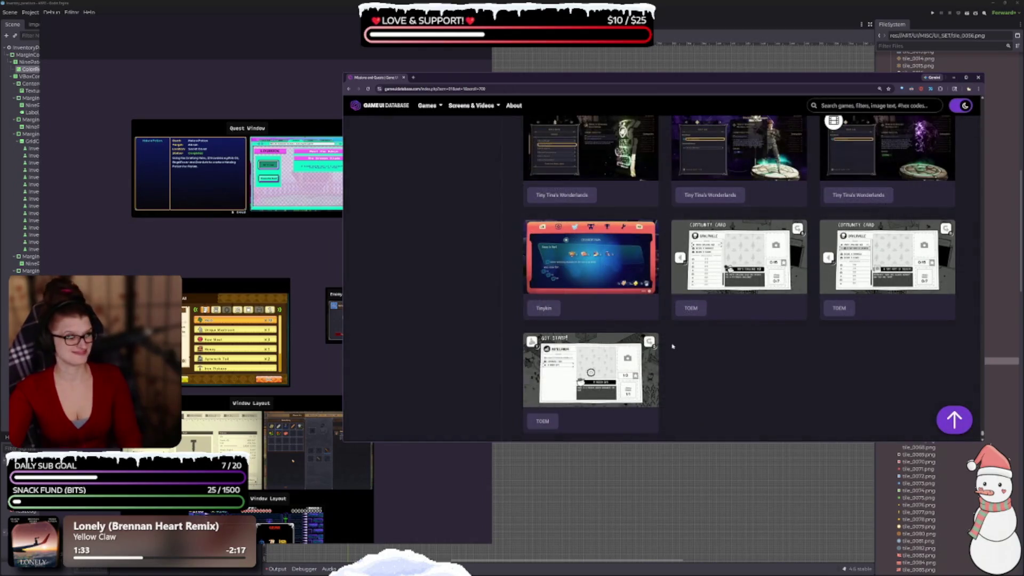
Scroll back up the results to the Shin chan and Shin Megami Tensei rows.
{"action": "scroll", "coordinate": [673, 346], "scroll_direction": "down", "scroll_amount": 1}
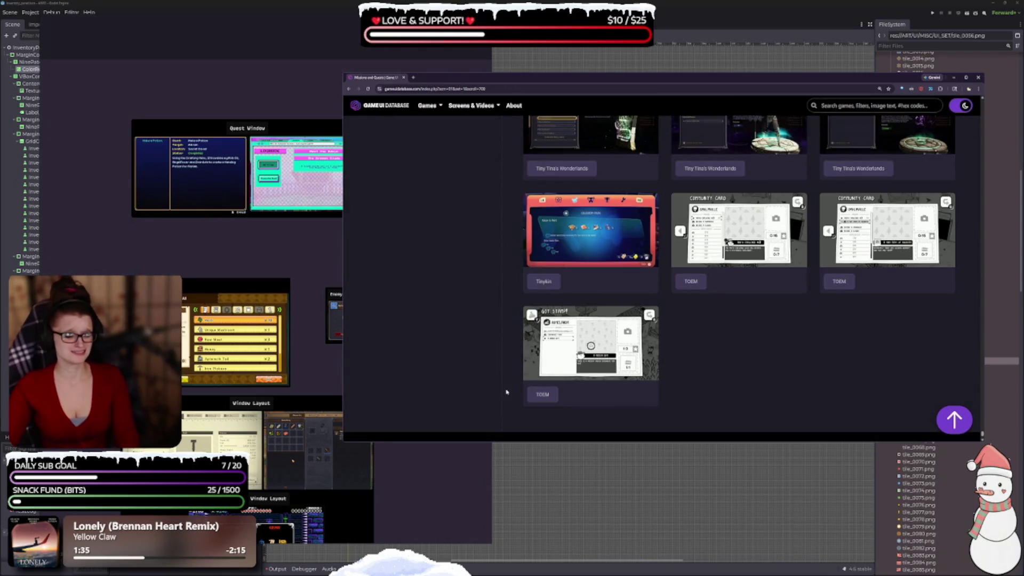
{"action": "scroll", "coordinate": [506, 392], "scroll_direction": "up", "scroll_amount": 5}
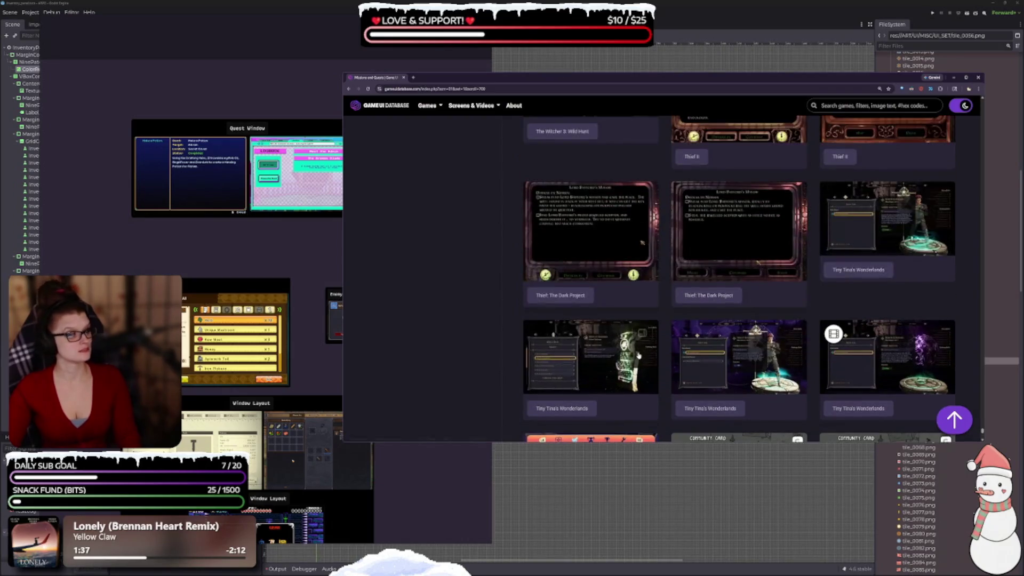
{"action": "scroll", "coordinate": [639, 354], "scroll_direction": "up", "scroll_amount": 10}
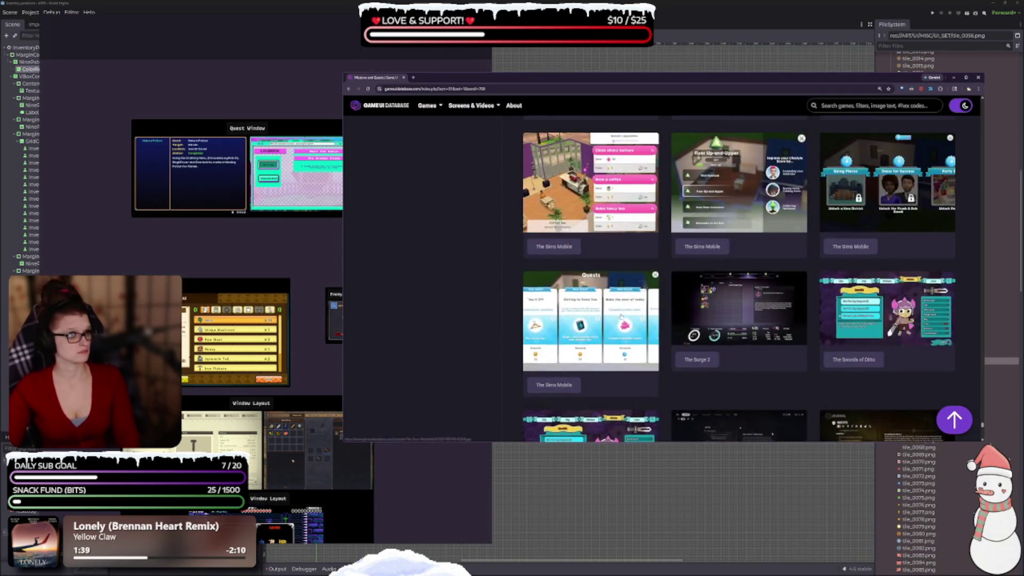
{"action": "scroll", "coordinate": [642, 336], "scroll_direction": "up", "scroll_amount": 10}
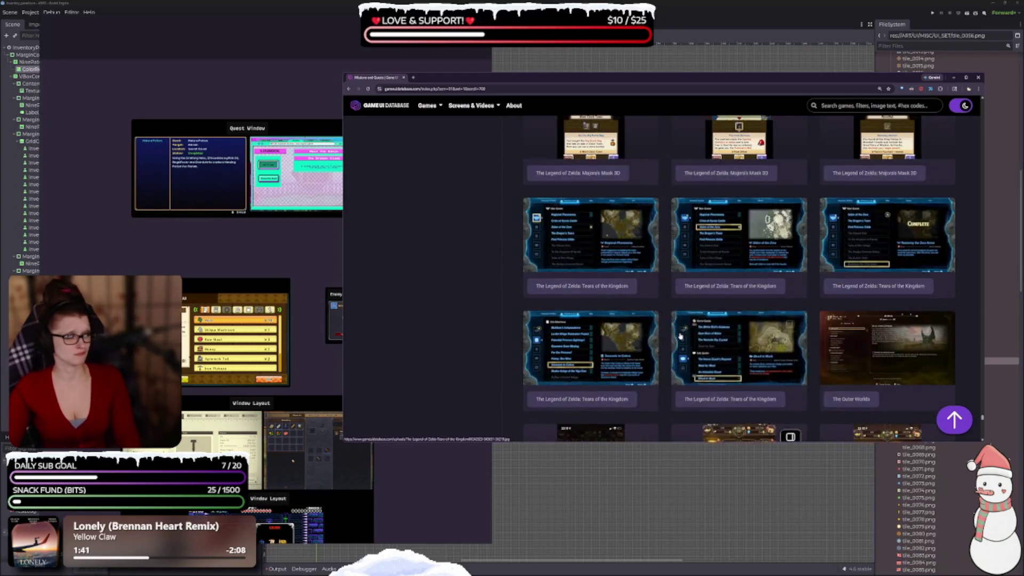
{"action": "scroll", "coordinate": [662, 325], "scroll_direction": "up", "scroll_amount": 10}
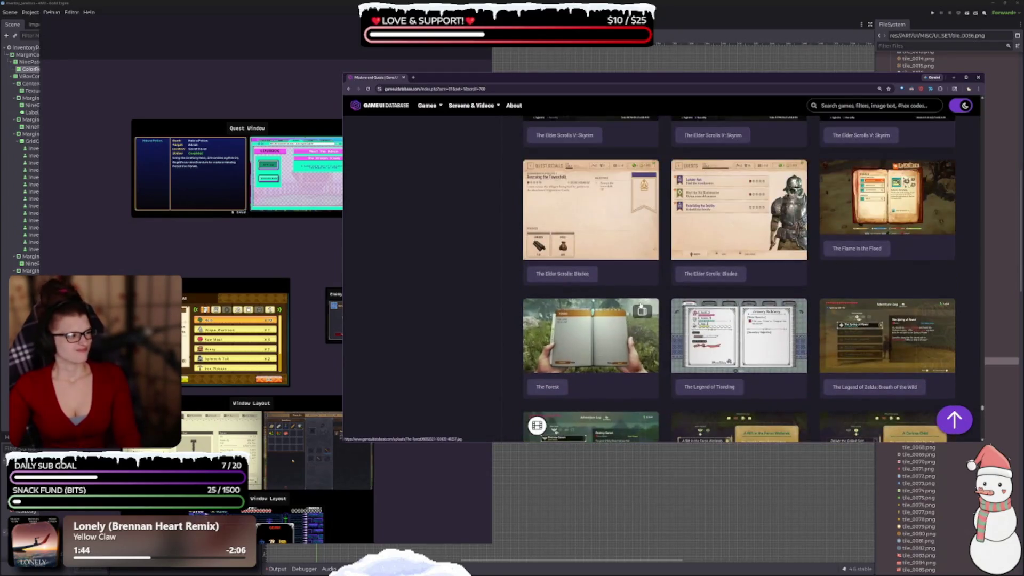
{"action": "scroll", "coordinate": [635, 299], "scroll_direction": "up", "scroll_amount": 5}
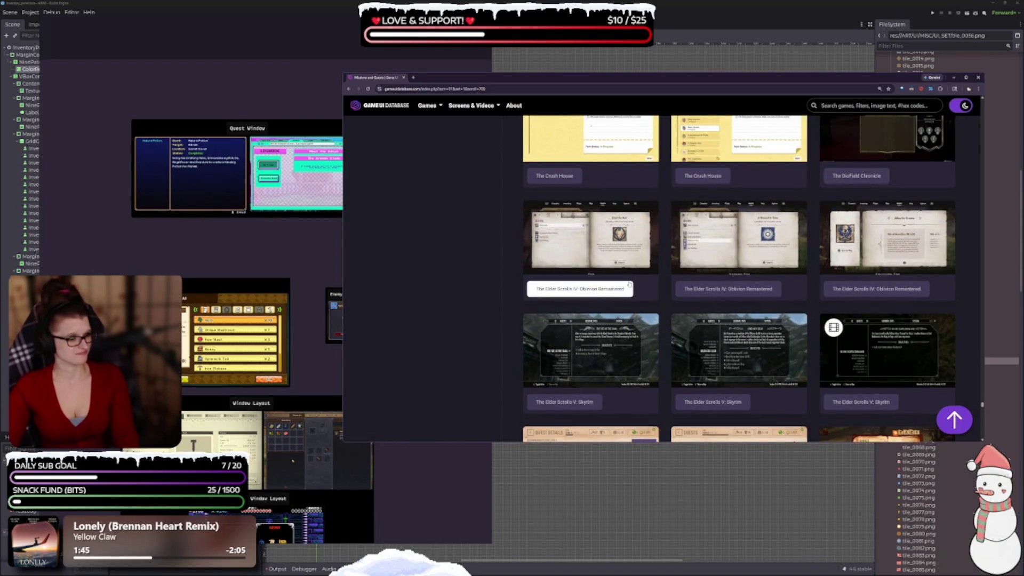
{"action": "scroll", "coordinate": [645, 314], "scroll_direction": "up", "scroll_amount": 4}
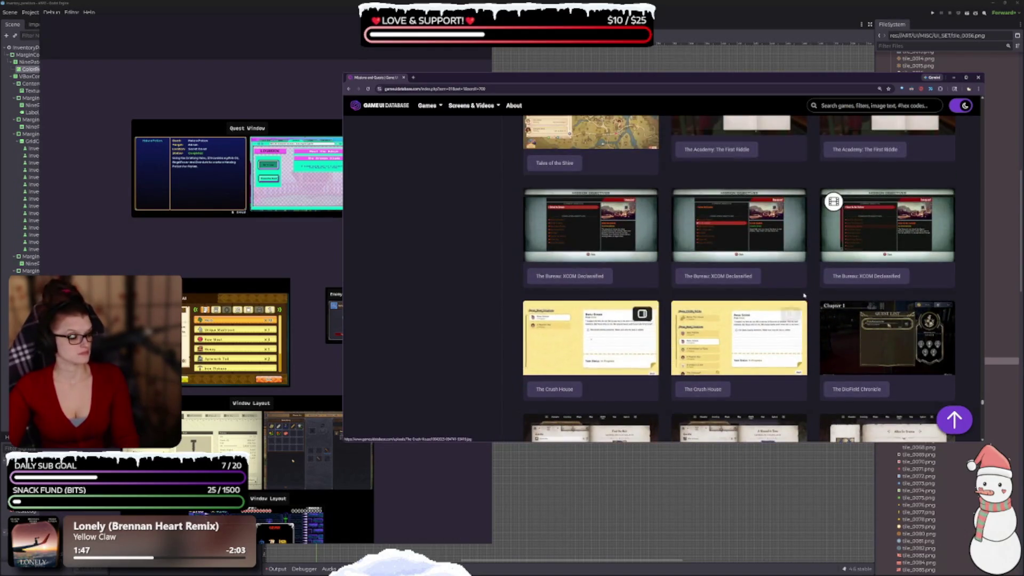
{"action": "scroll", "coordinate": [804, 295], "scroll_direction": "up", "scroll_amount": 5}
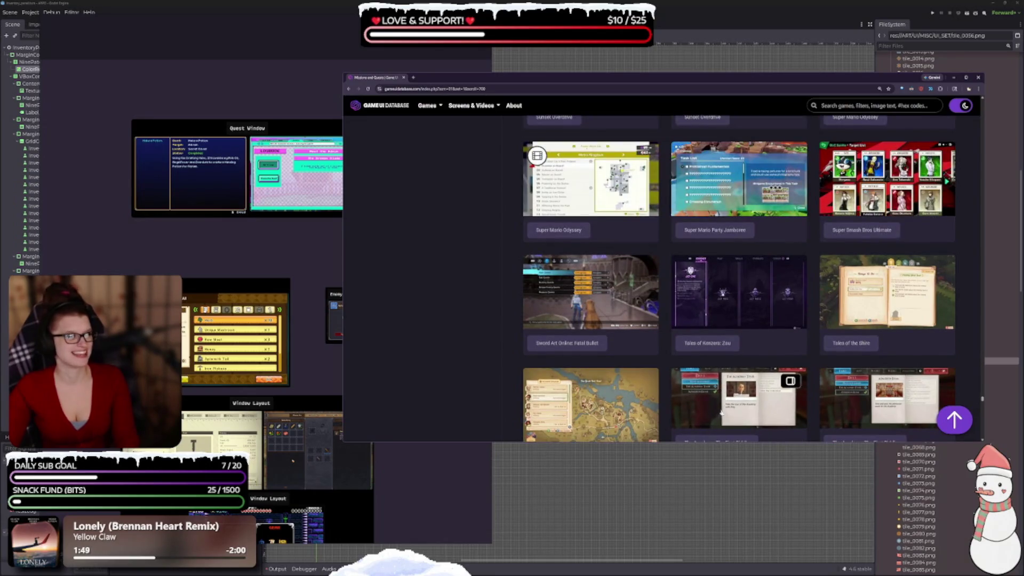
{"action": "scroll", "coordinate": [790, 325], "scroll_direction": "up", "scroll_amount": 5}
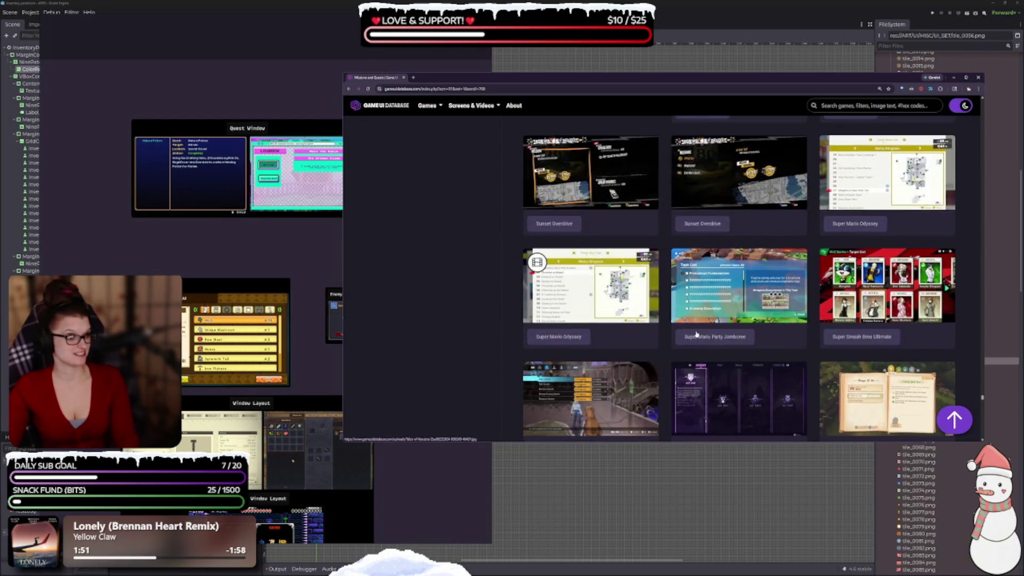
{"action": "scroll", "coordinate": [706, 357], "scroll_direction": "up", "scroll_amount": 4}
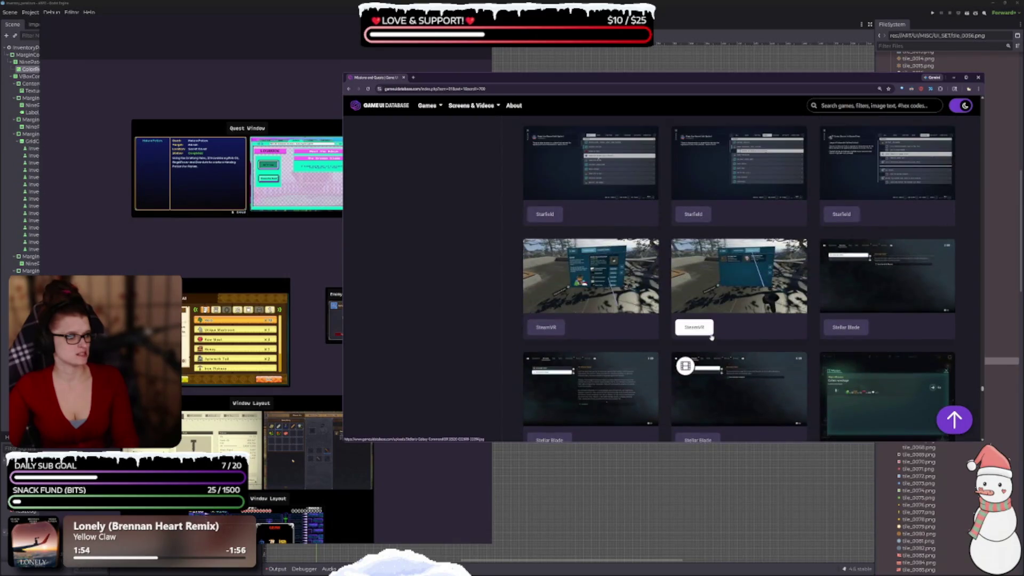
{"action": "scroll", "coordinate": [711, 337], "scroll_direction": "up", "scroll_amount": 3}
{"action": "scroll", "coordinate": [782, 344], "scroll_direction": "up", "scroll_amount": 5}
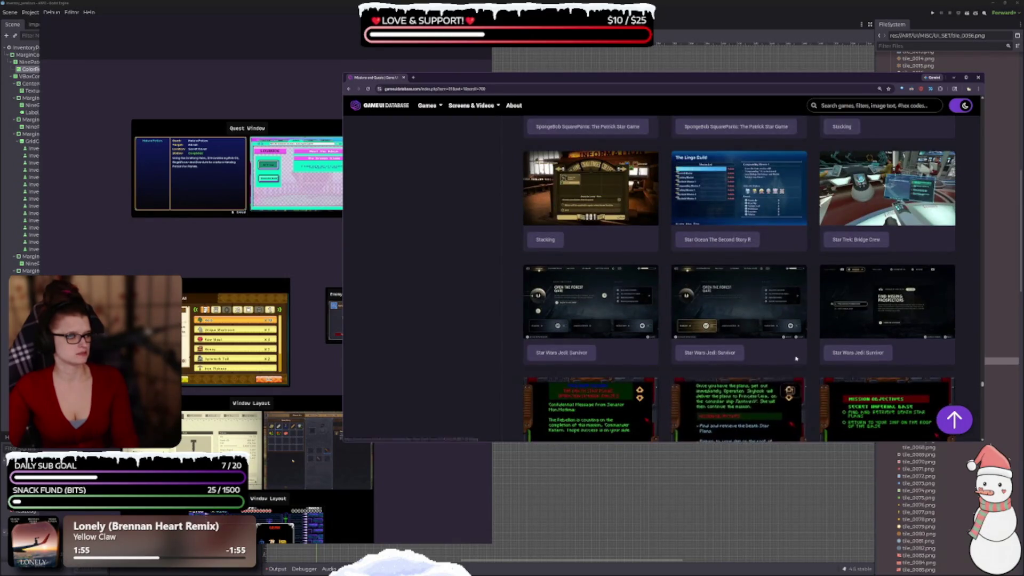
{"action": "scroll", "coordinate": [758, 361], "scroll_direction": "up", "scroll_amount": 8}
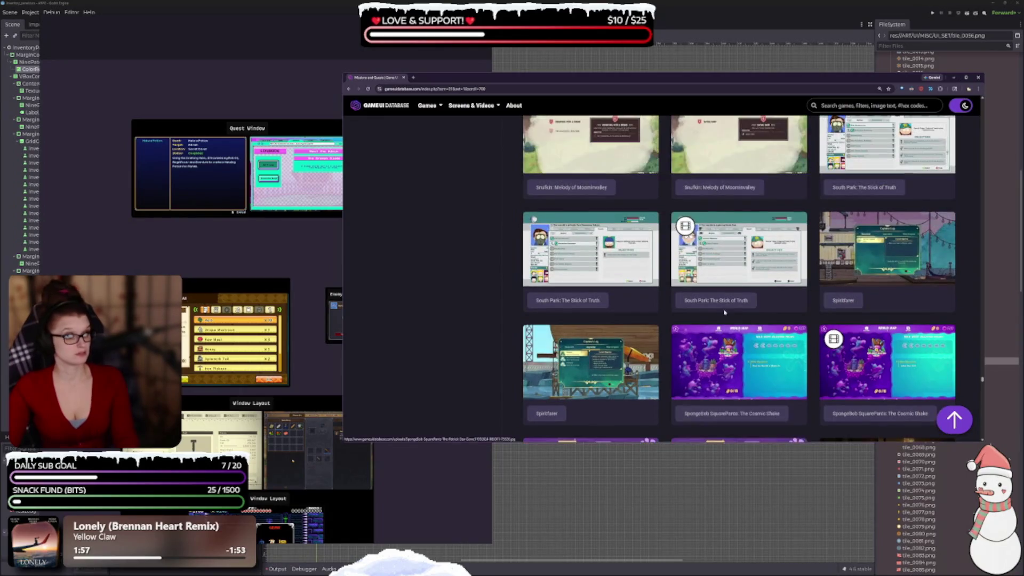
{"action": "scroll", "coordinate": [698, 313], "scroll_direction": "up", "scroll_amount": 3}
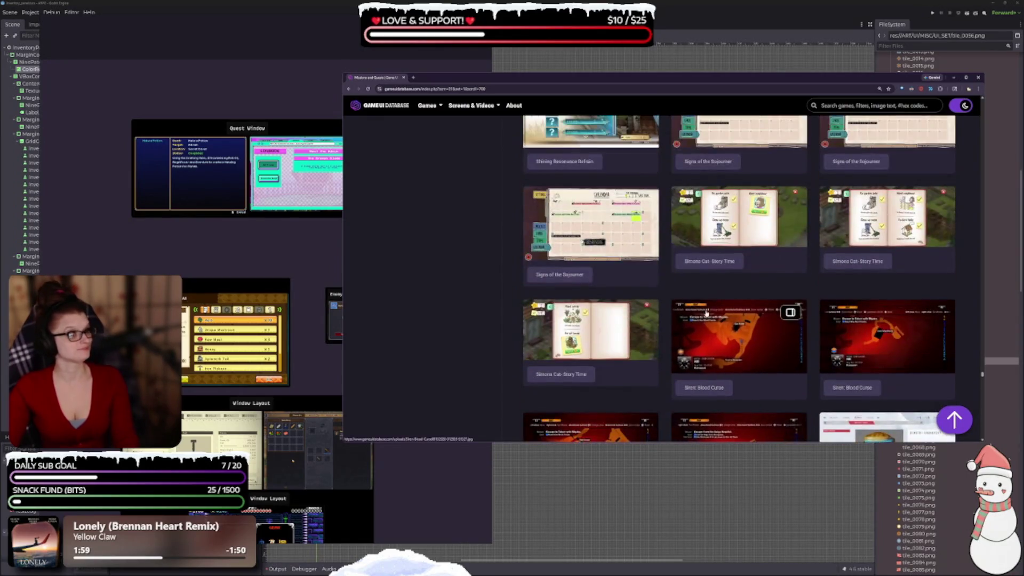
{"action": "scroll", "coordinate": [677, 327], "scroll_direction": "up", "scroll_amount": 10}
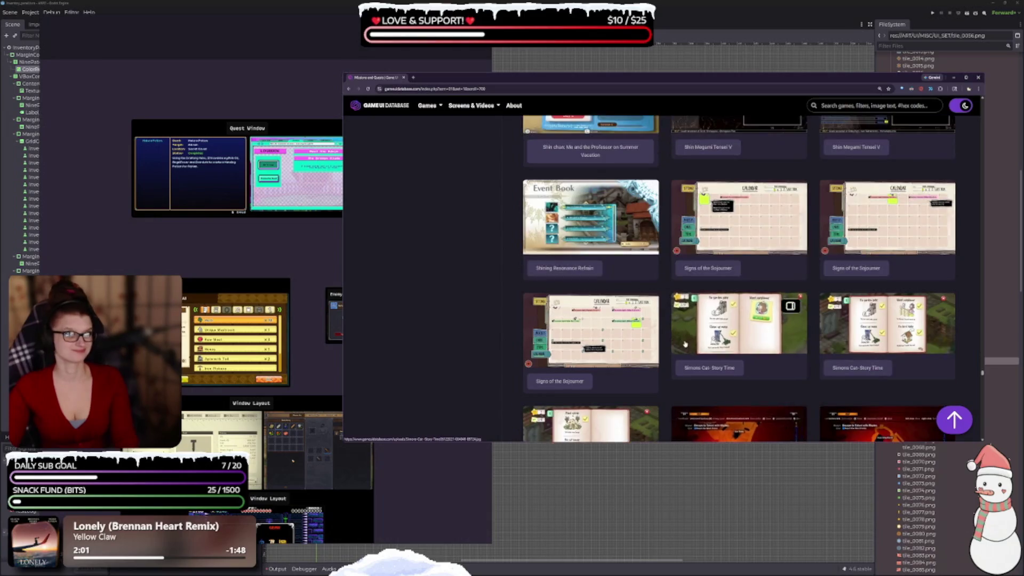
{"action": "scroll", "coordinate": [683, 351], "scroll_direction": "up", "scroll_amount": 10}
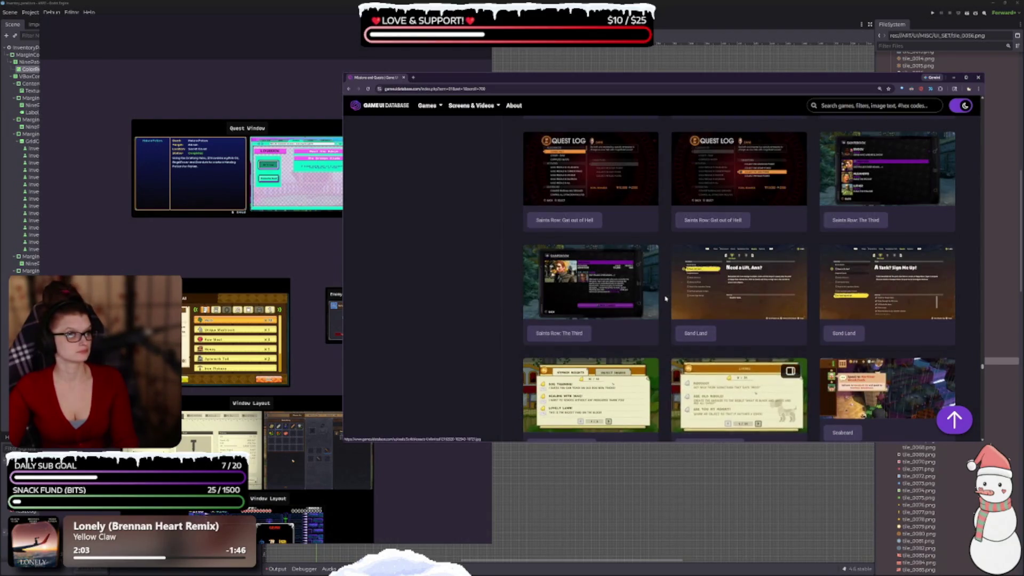
{"action": "scroll", "coordinate": [707, 319], "scroll_direction": "up", "scroll_amount": 8}
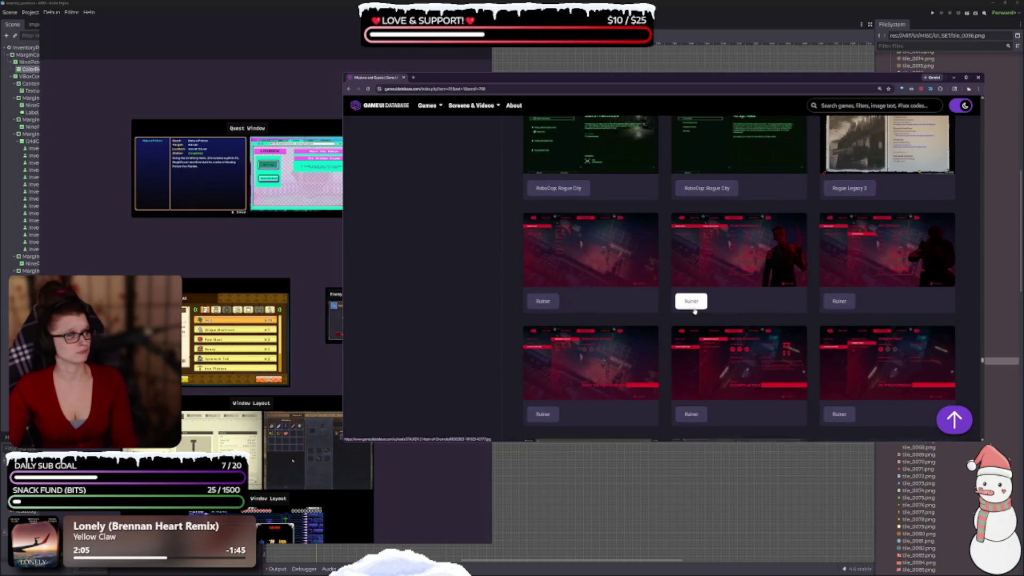
{"action": "scroll", "coordinate": [684, 295], "scroll_direction": "down", "scroll_amount": 10}
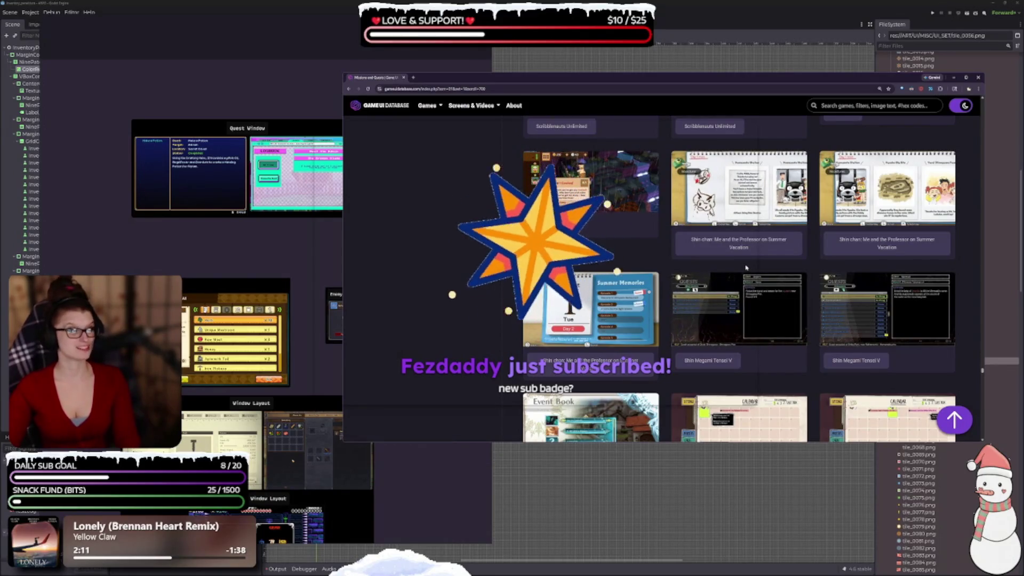
{"action": "scroll", "coordinate": [744, 266], "scroll_direction": "down", "scroll_amount": 5}
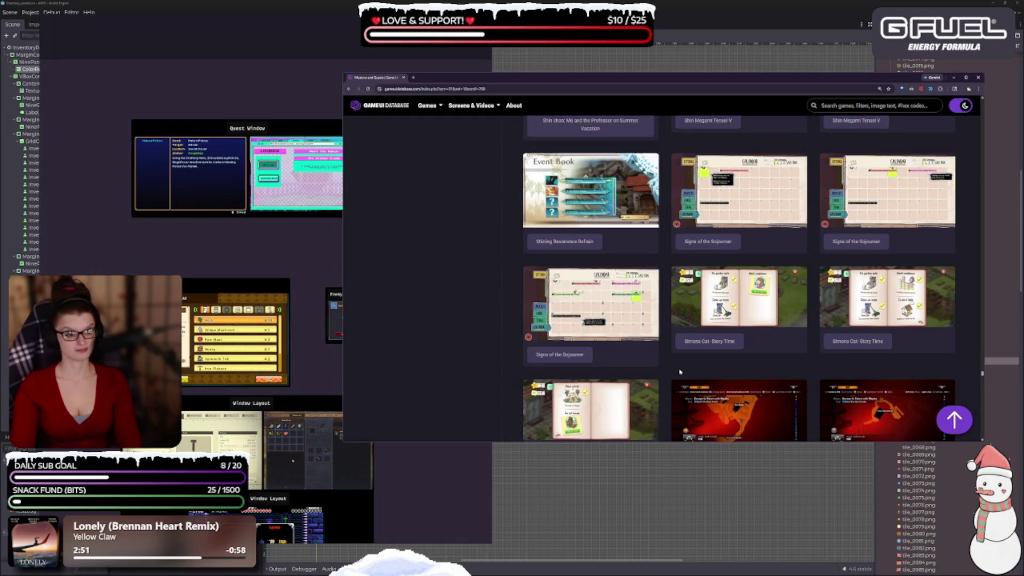
Open the Snufkin: Melody of Moominvalley quests screenshot (583/700) at full size.
{"action": "scroll", "coordinate": [620, 341], "scroll_direction": "down", "scroll_amount": 3}
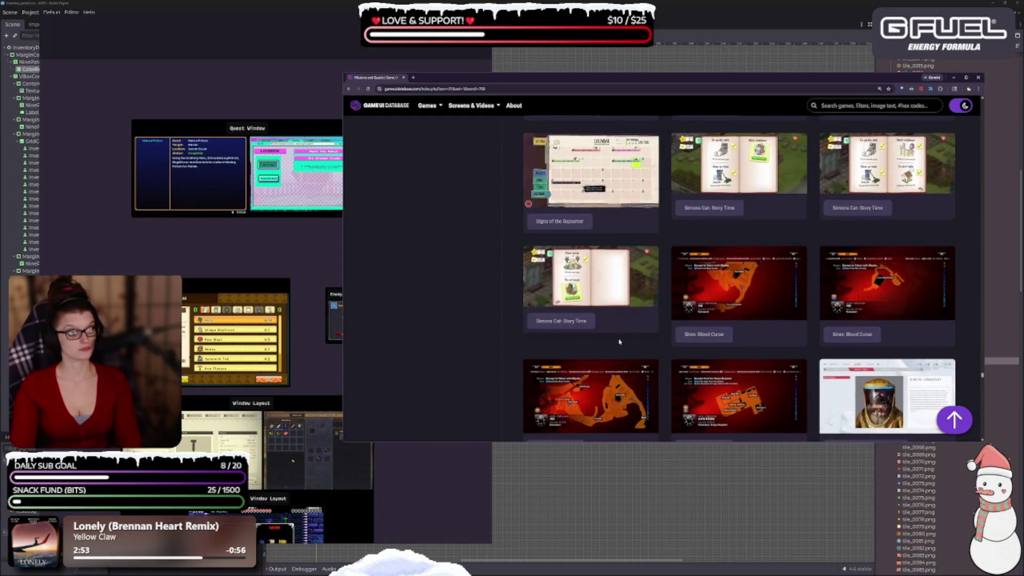
{"action": "scroll", "coordinate": [619, 341], "scroll_direction": "down", "scroll_amount": 3}
{"action": "scroll", "coordinate": [619, 341], "scroll_direction": "down", "scroll_amount": 3}
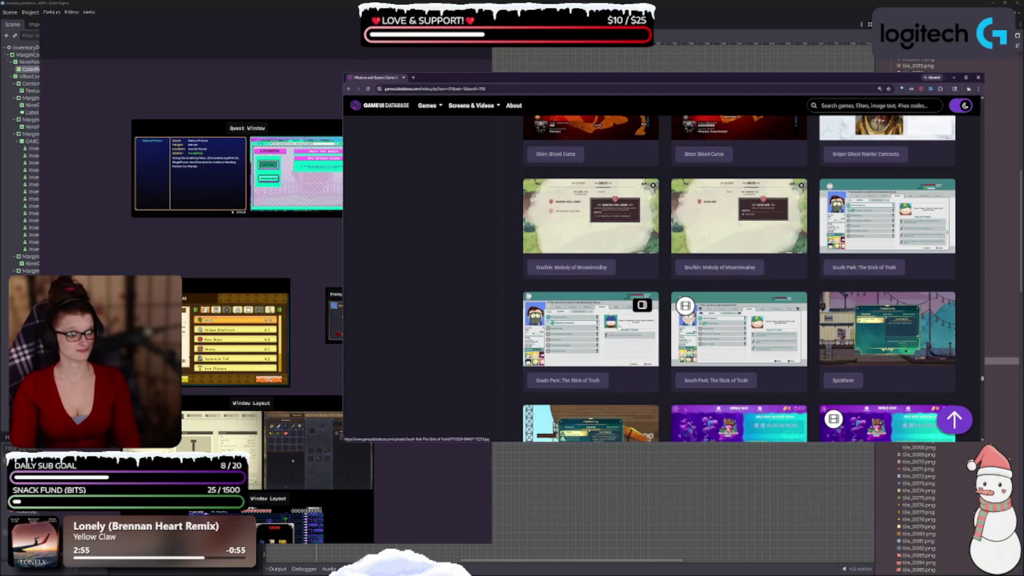
{"action": "left_click", "coordinate": [591, 219]}
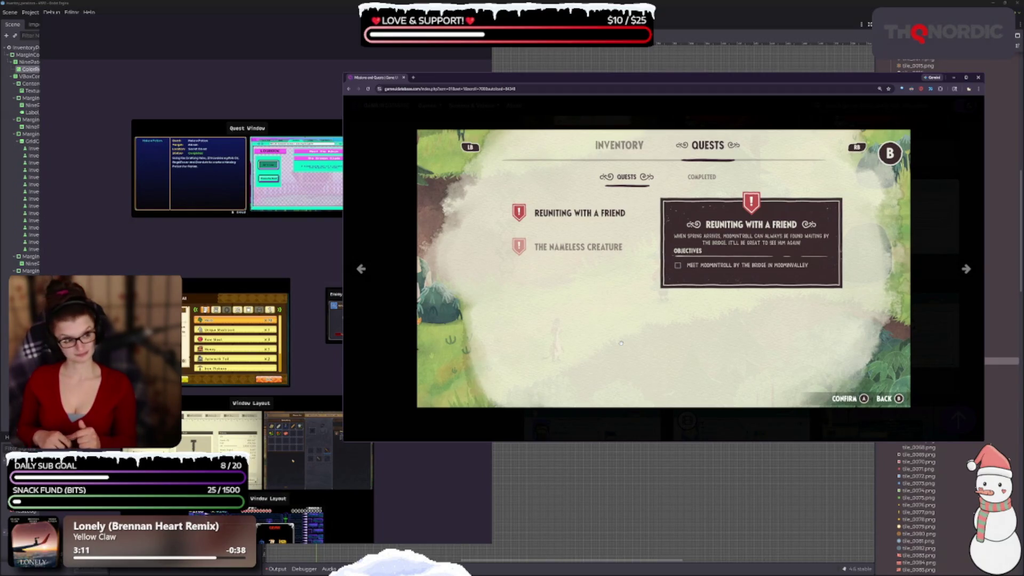
Copy the Snufkin quests screenshot image to the clipboard.
{"action": "mouse_move", "coordinate": [586, 256]}
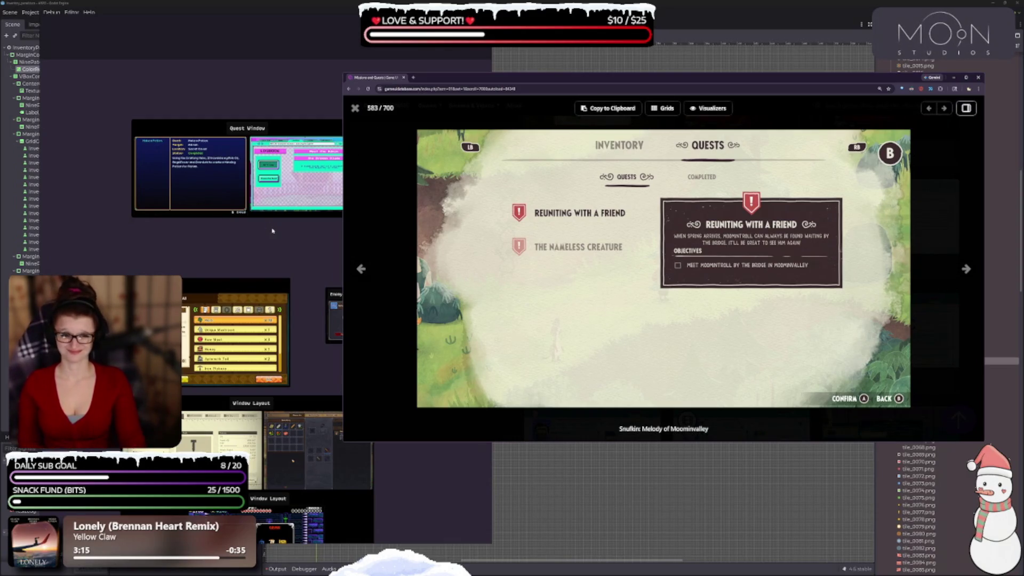
{"action": "left_click_drag", "start_coordinate": [272, 230], "coordinate": [243, 200]}
{"action": "right_click", "coordinate": [662, 268]}
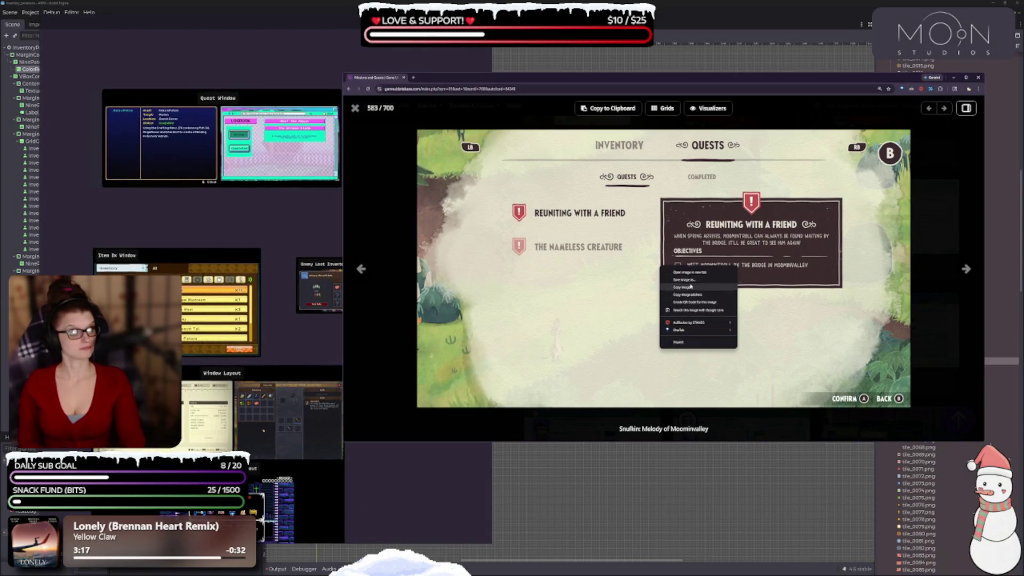
{"action": "left_click", "coordinate": [690, 287]}
{"action": "left_click", "coordinate": [199, 186]}
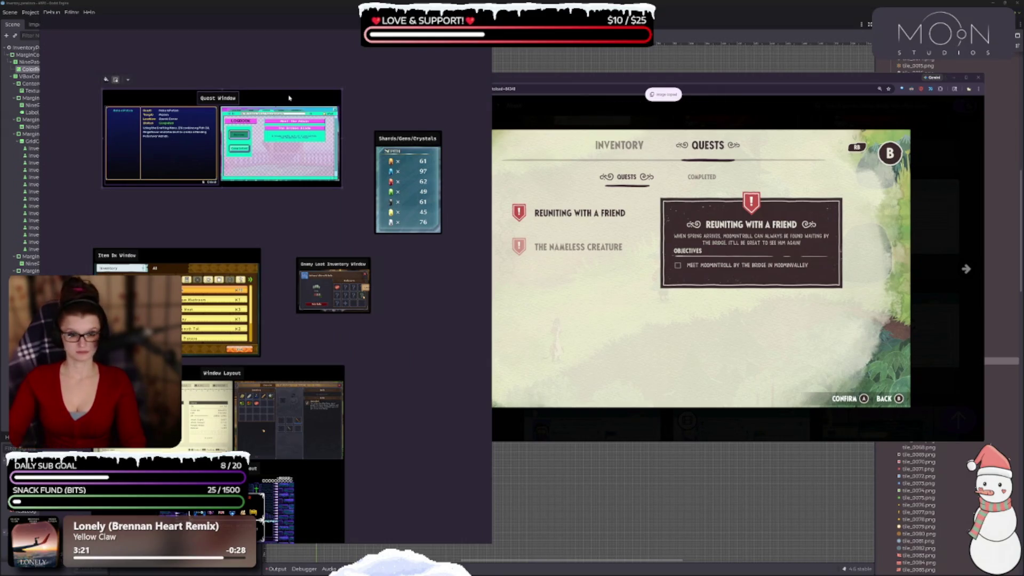
Paste the Snufkin screenshot into PureRef and place it below the Quest Window references.
{"action": "key", "text": "ctrl+v"}
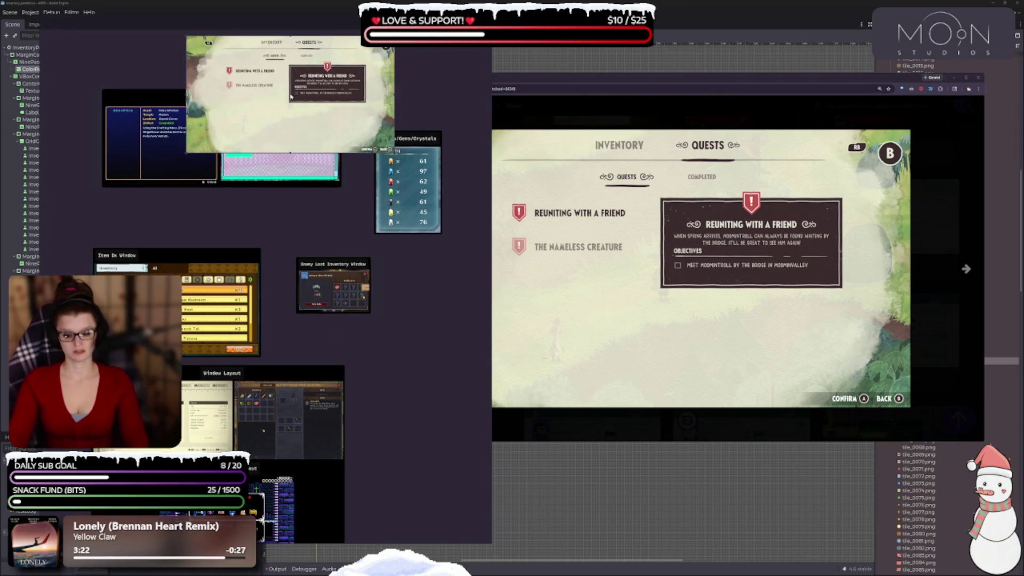
{"action": "mouse_move", "coordinate": [291, 94]}
{"action": "left_mouse_down"}
{"action": "mouse_move", "coordinate": [203, 107]}
{"action": "mouse_move", "coordinate": [211, 223]}
{"action": "mouse_move", "coordinate": [220, 228]}
{"action": "left_mouse_up"}
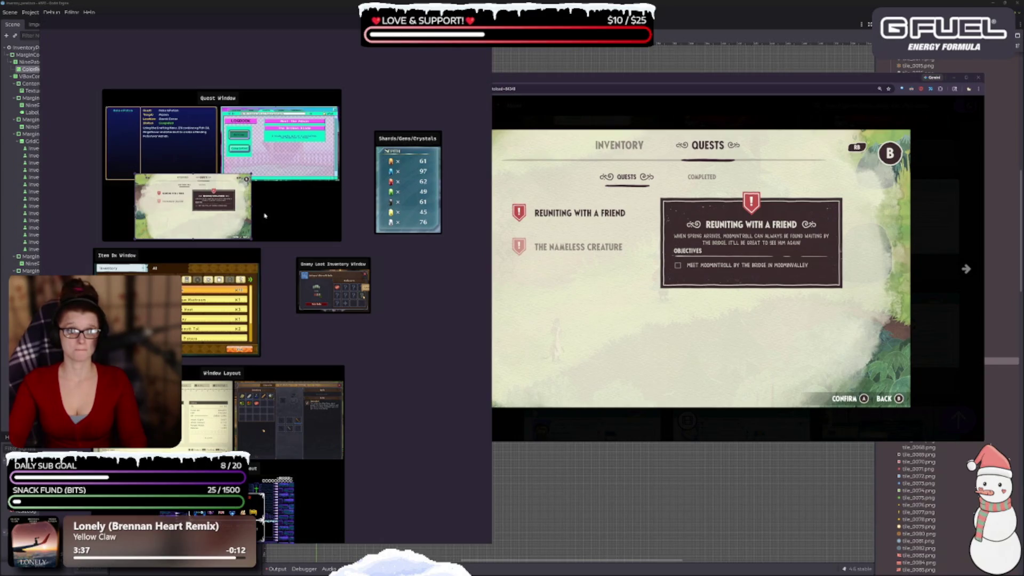
{"action": "left_click_drag", "start_coordinate": [263, 213], "coordinate": [144, 168]}
{"action": "left_click_drag", "start_coordinate": [234, 206], "coordinate": [198, 215]}
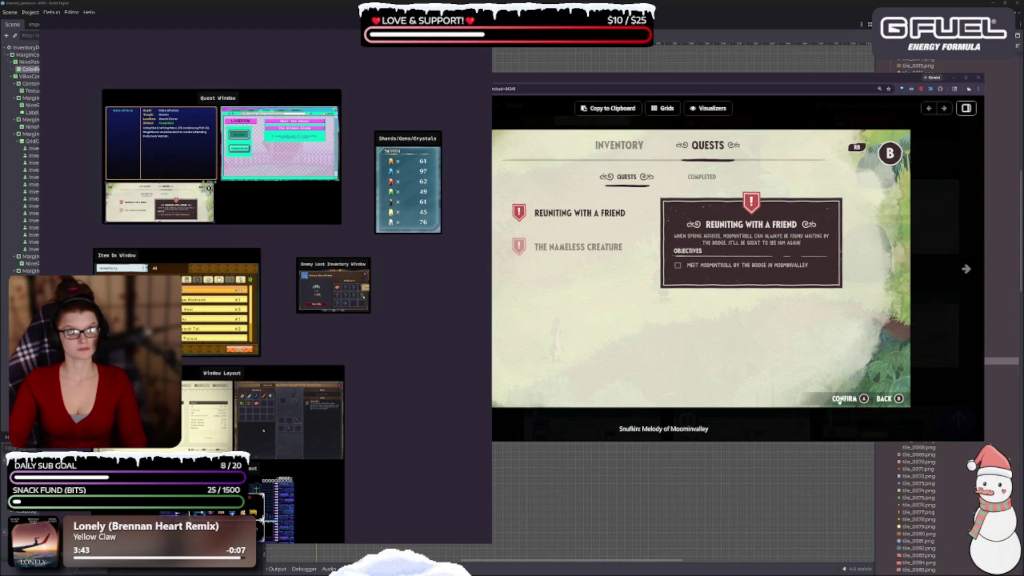
{"action": "left_click", "coordinate": [960, 336]}
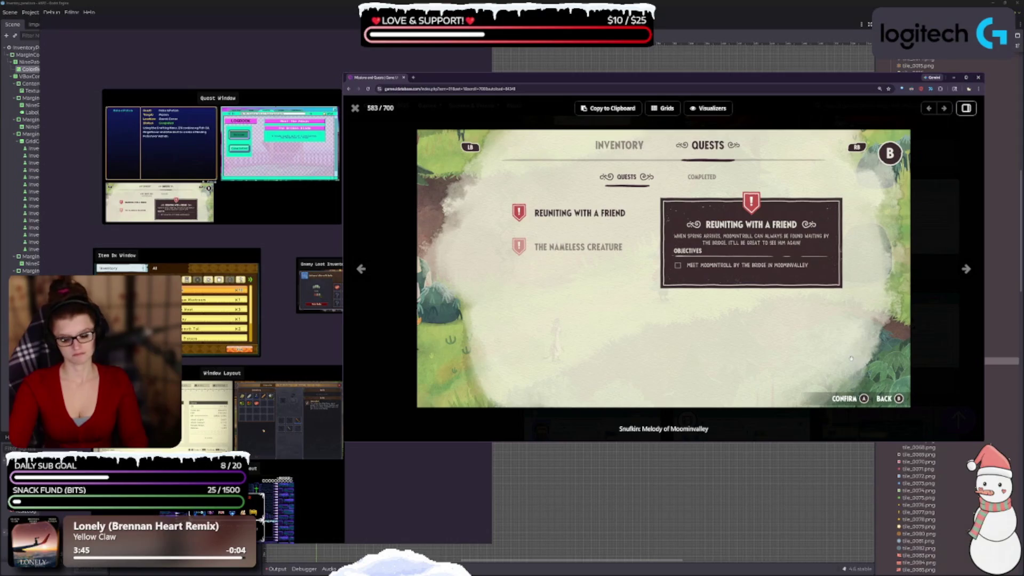
Scroll past the SpongeBob entries and preview The Flame in the Flood goals screenshot.
{"action": "key", "text": "Escape"}
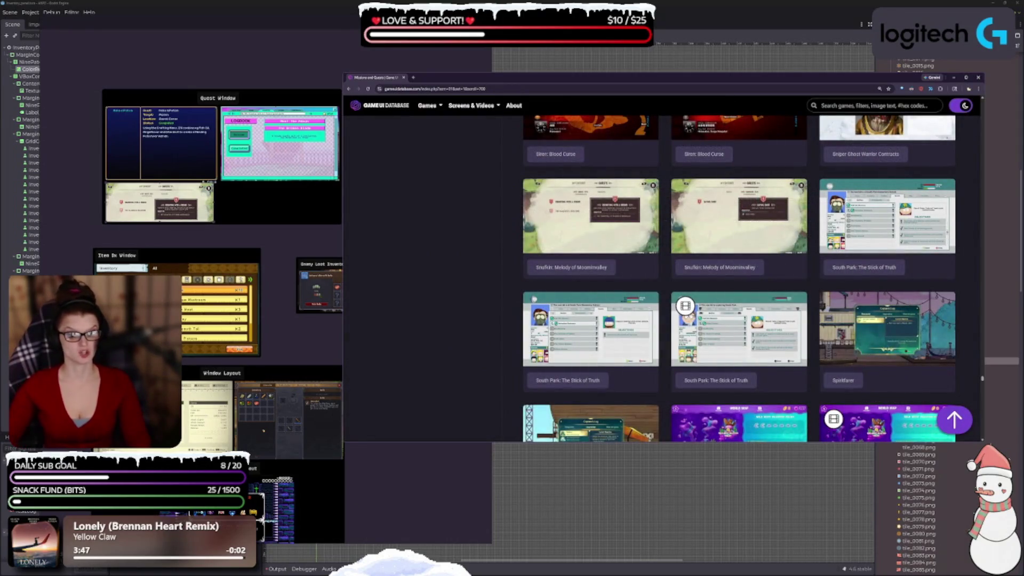
{"action": "scroll", "coordinate": [562, 411], "scroll_direction": "down", "scroll_amount": 4}
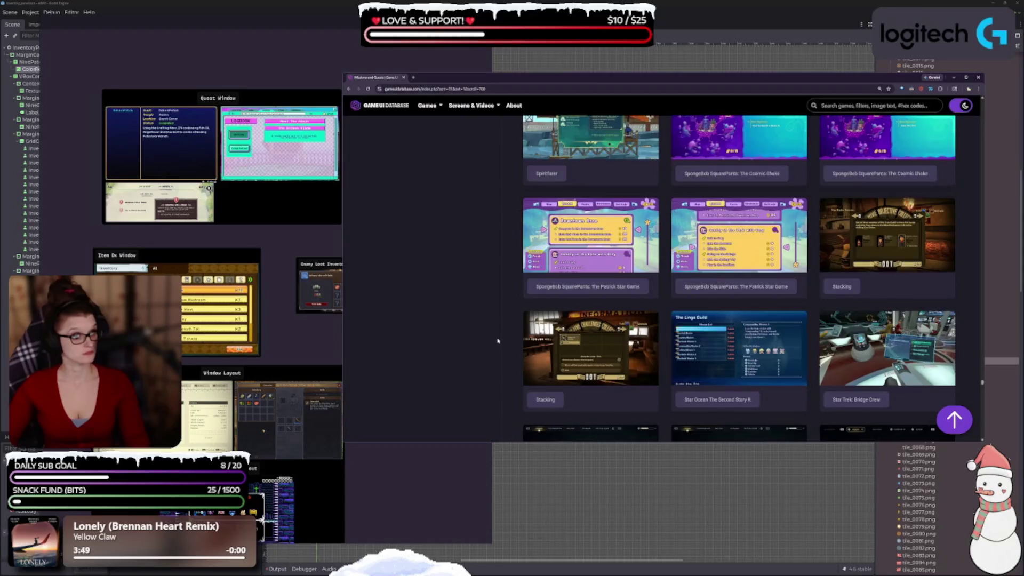
{"action": "scroll", "coordinate": [498, 340], "scroll_direction": "down", "scroll_amount": 1}
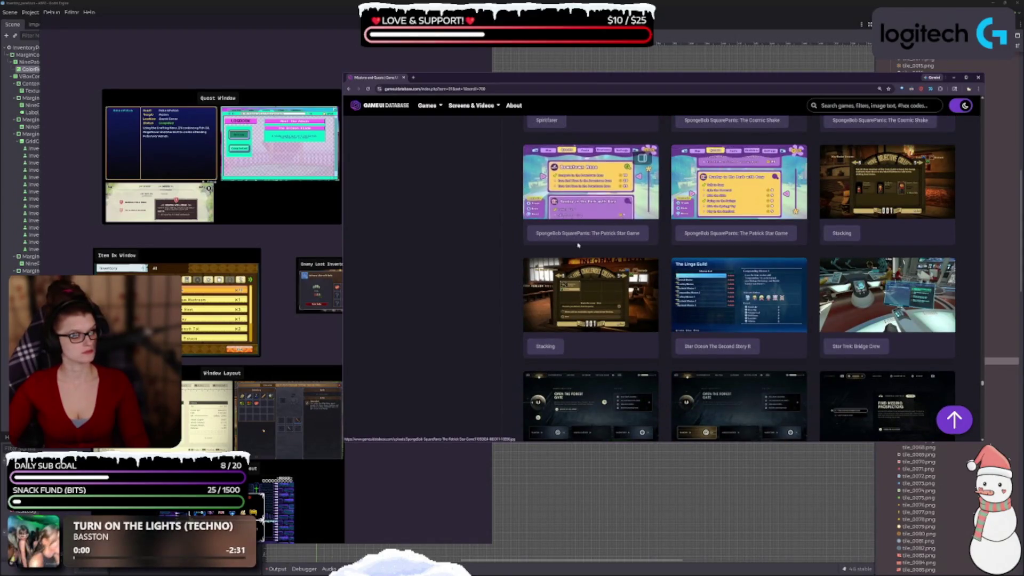
{"action": "scroll", "coordinate": [573, 250], "scroll_direction": "down", "scroll_amount": 2}
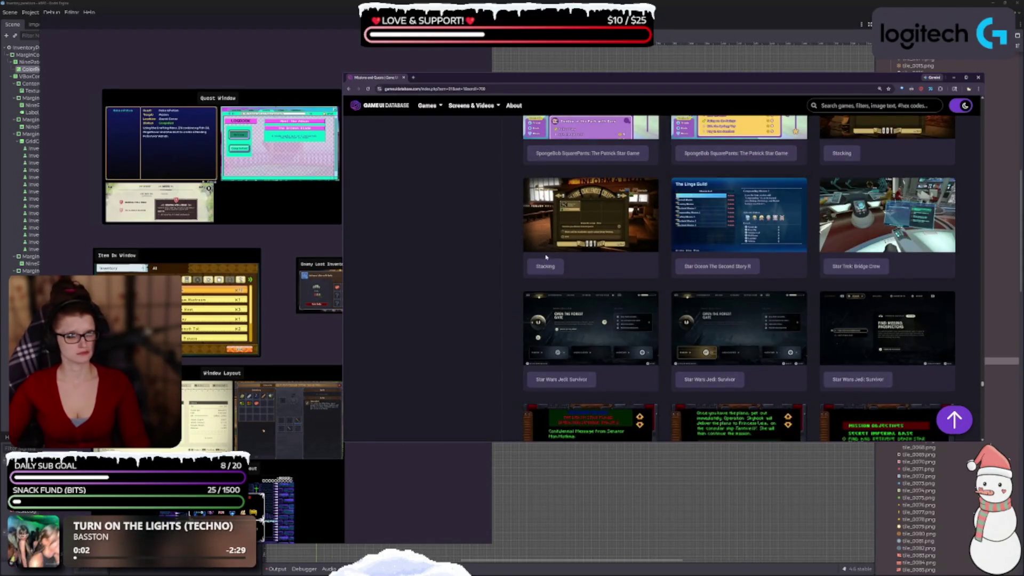
{"action": "scroll", "coordinate": [555, 327], "scroll_direction": "down", "scroll_amount": 3}
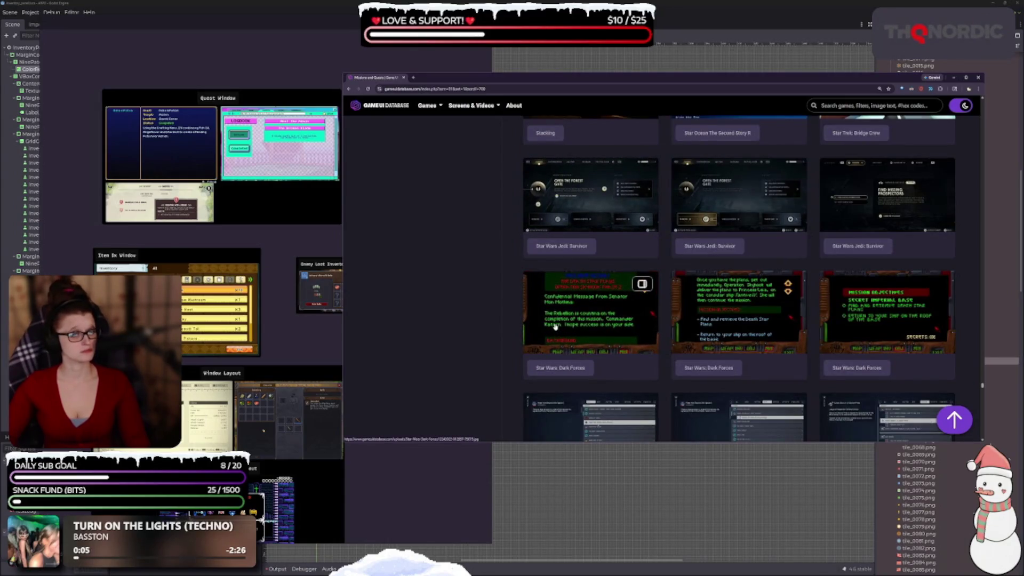
{"action": "scroll", "coordinate": [555, 327], "scroll_direction": "down", "scroll_amount": 5}
{"action": "scroll", "coordinate": [551, 308], "scroll_direction": "down", "scroll_amount": 4}
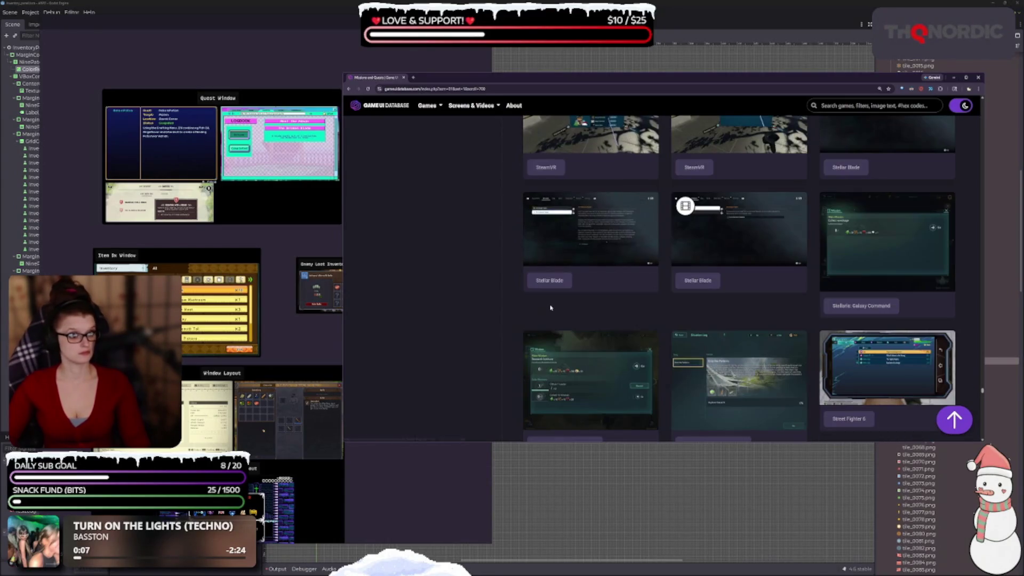
{"action": "scroll", "coordinate": [551, 308], "scroll_direction": "down", "scroll_amount": 6}
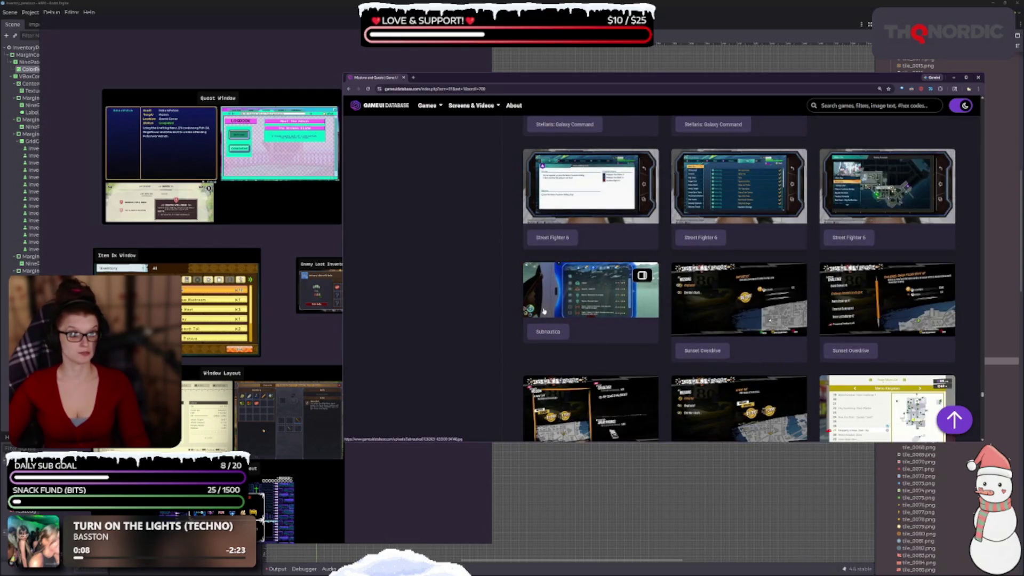
{"action": "scroll", "coordinate": [544, 311], "scroll_direction": "down", "scroll_amount": 6}
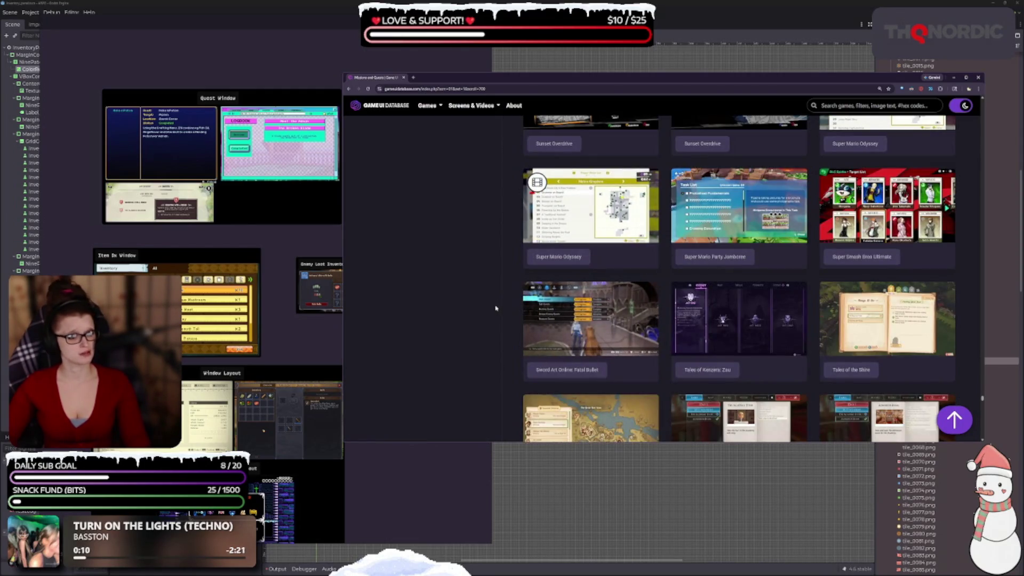
{"action": "scroll", "coordinate": [493, 309], "scroll_direction": "down", "scroll_amount": 5}
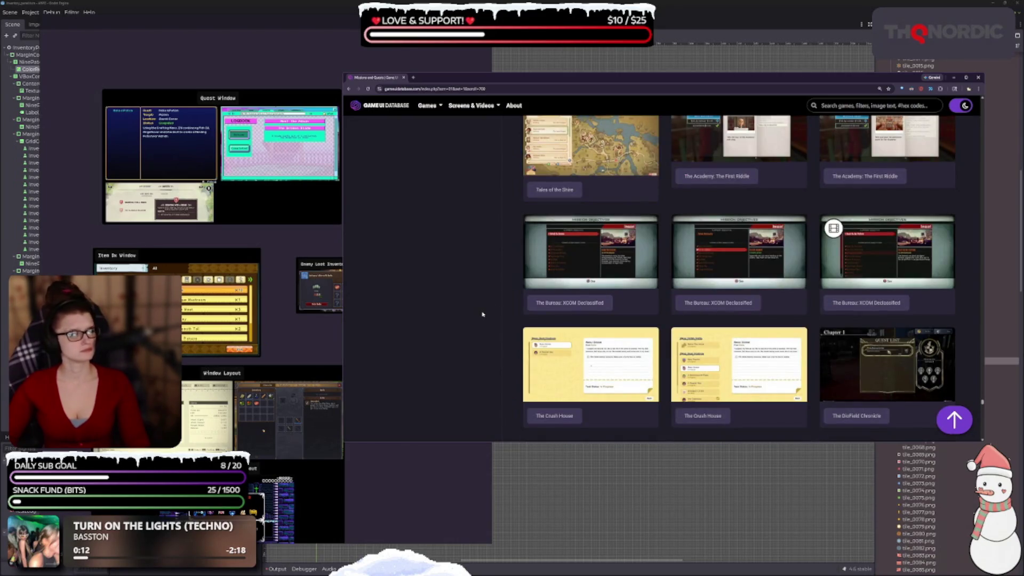
{"action": "scroll", "coordinate": [482, 314], "scroll_direction": "down", "scroll_amount": 3}
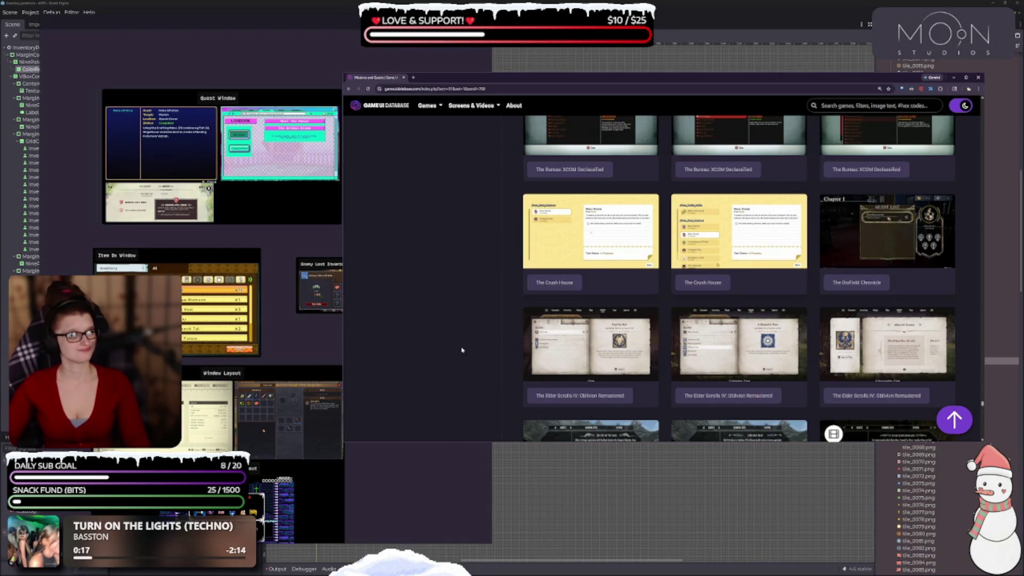
{"action": "mouse_move", "coordinate": [618, 234]}
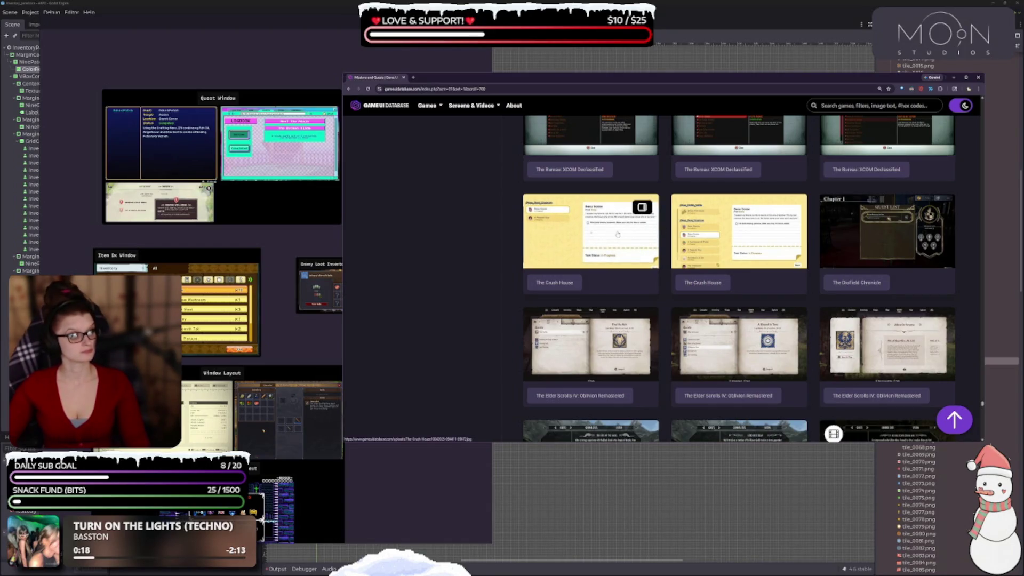
{"action": "scroll", "coordinate": [618, 234], "scroll_direction": "down", "scroll_amount": 5}
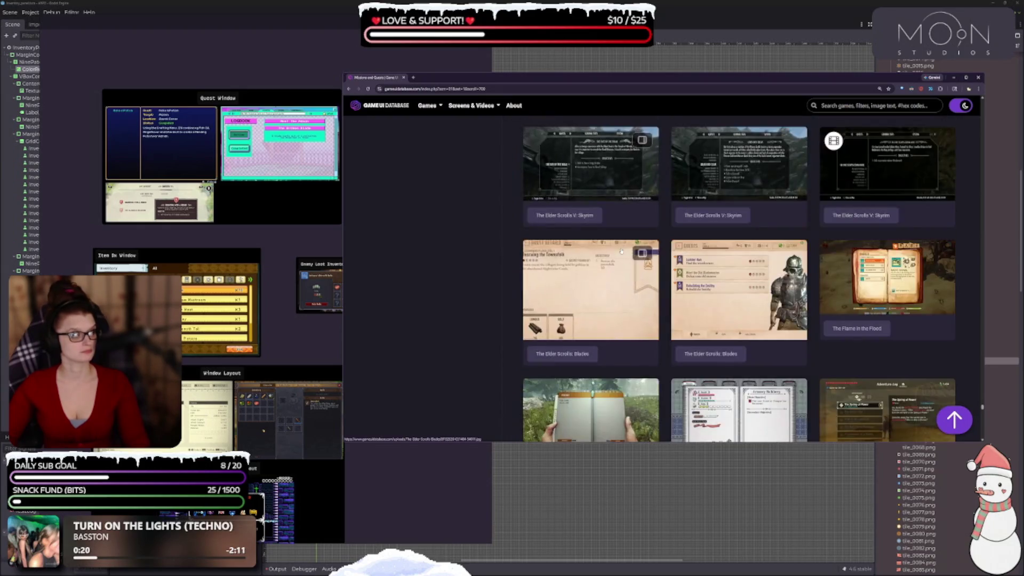
{"action": "left_click", "coordinate": [875, 283]}
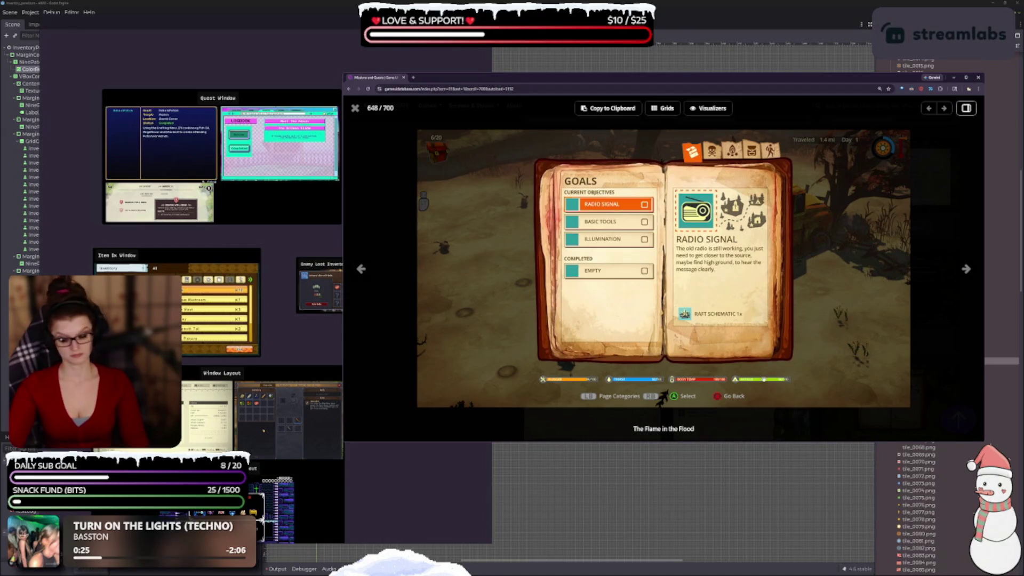
{"action": "key", "text": "Escape"}
Scroll down to the Thief and Tiny Tina's Wonderlands entries and open the TOEM Community Card screenshot.
{"action": "scroll", "coordinate": [625, 358], "scroll_direction": "down", "scroll_amount": 2}
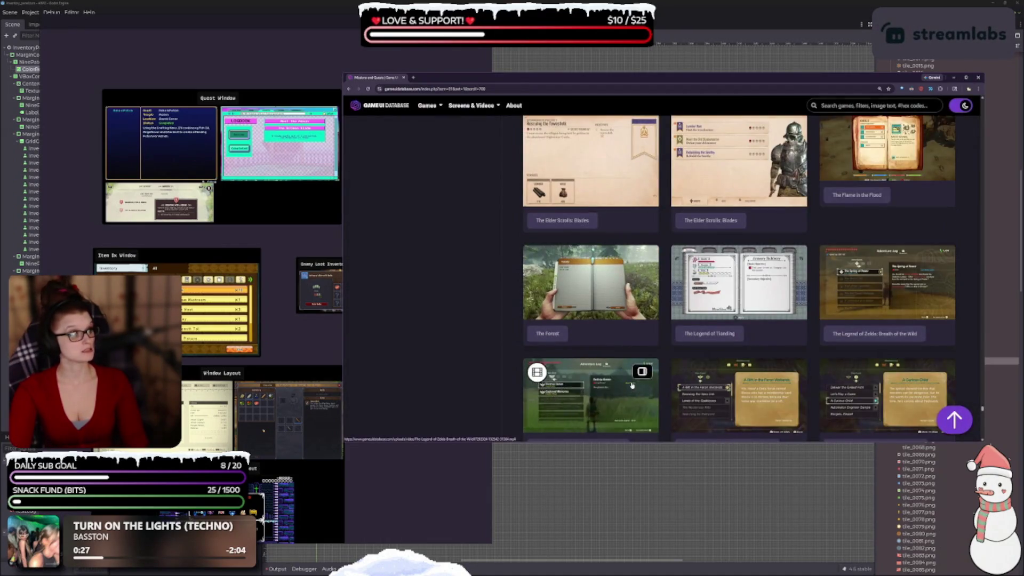
{"action": "scroll", "coordinate": [626, 357], "scroll_direction": "down", "scroll_amount": 1}
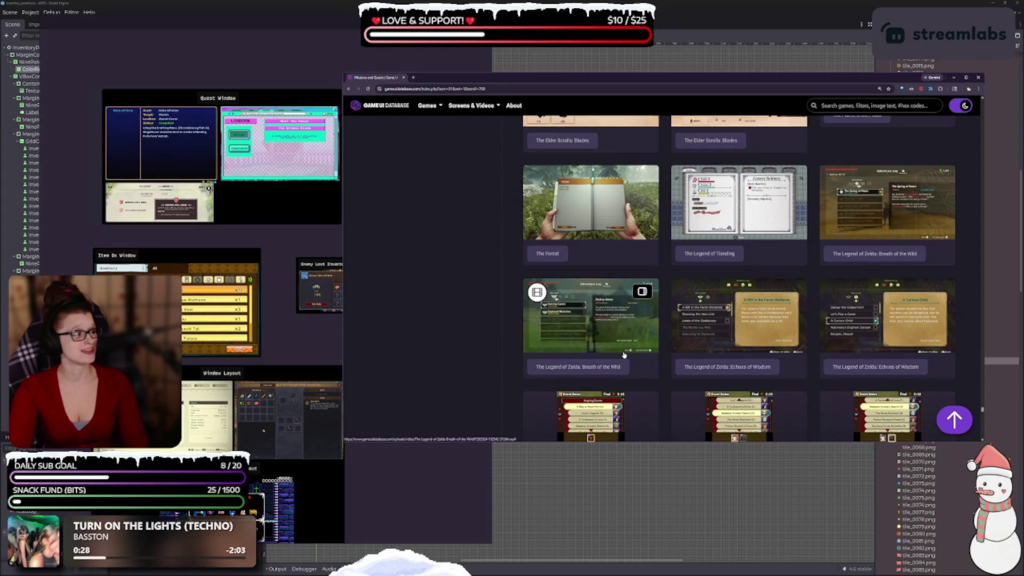
{"action": "scroll", "coordinate": [623, 354], "scroll_direction": "down", "scroll_amount": 2}
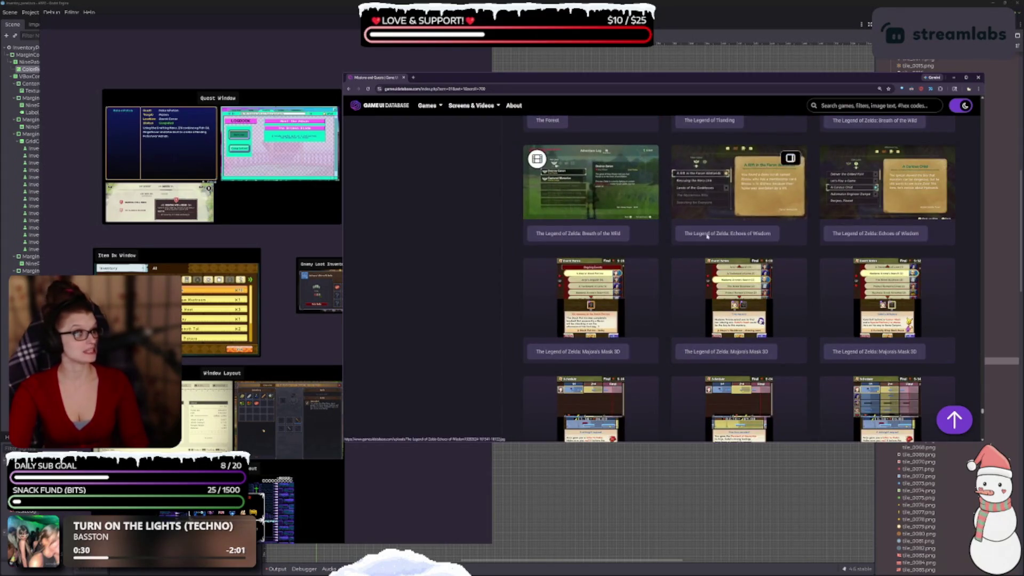
{"action": "scroll", "coordinate": [682, 254], "scroll_direction": "down", "scroll_amount": 3}
{"action": "scroll", "coordinate": [681, 254], "scroll_direction": "down", "scroll_amount": 5}
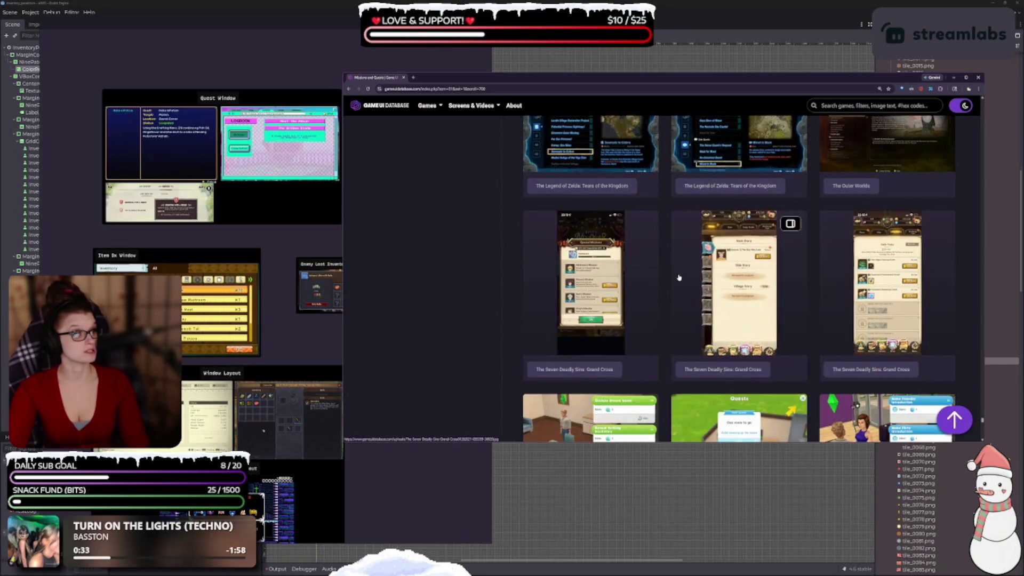
{"action": "scroll", "coordinate": [676, 276], "scroll_direction": "down", "scroll_amount": 3}
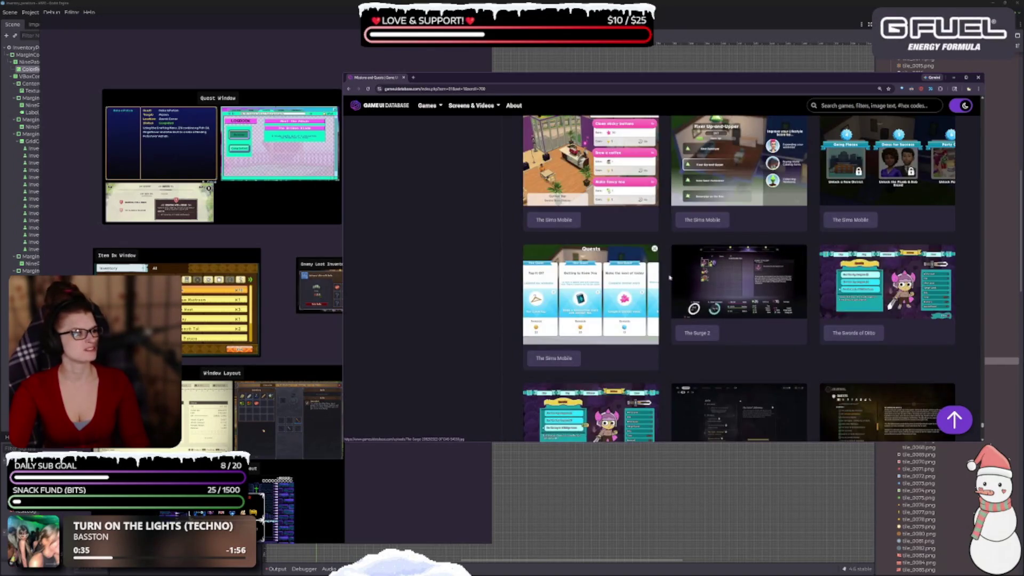
{"action": "scroll", "coordinate": [664, 276], "scroll_direction": "down", "scroll_amount": 2}
{"action": "scroll", "coordinate": [602, 304], "scroll_direction": "down", "scroll_amount": 6}
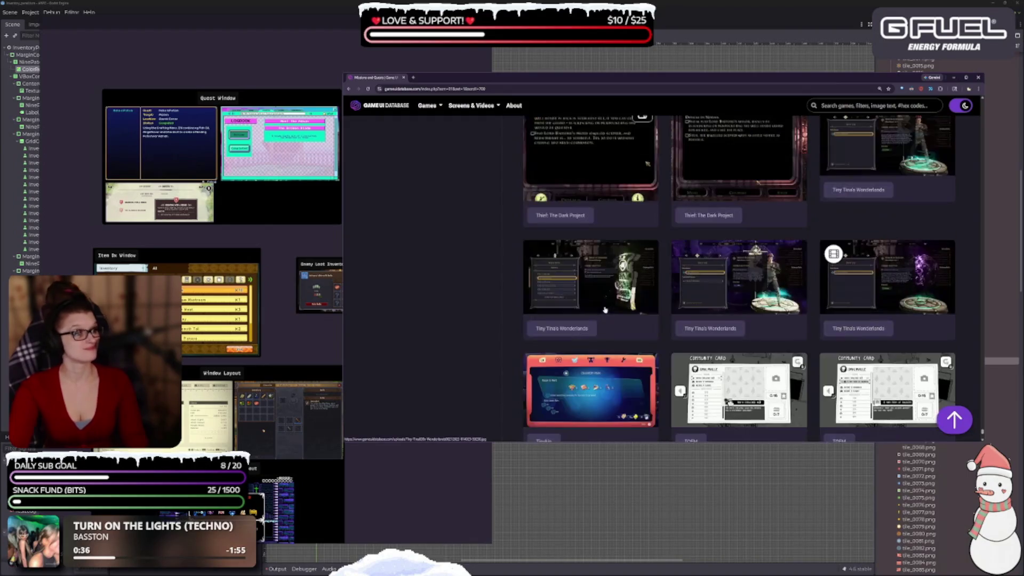
{"action": "scroll", "coordinate": [602, 304], "scroll_direction": "down", "scroll_amount": 2}
{"action": "left_click", "coordinate": [738, 256]}
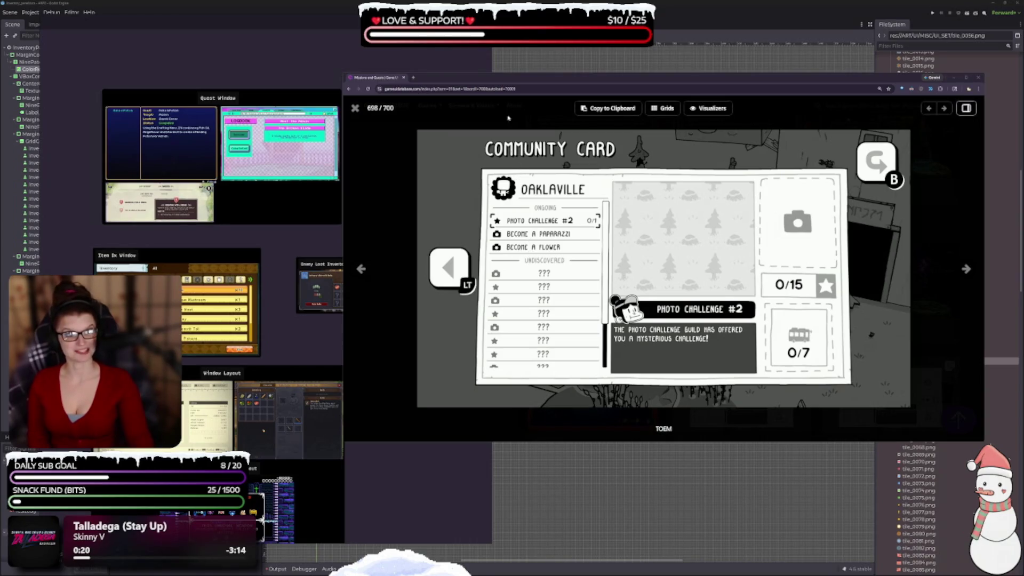
Shift the browser window showing the TOEM Community Card screenshot (698/700) further left.
{"action": "mouse_move", "coordinate": [499, 82]}
{"action": "left_mouse_down"}
{"action": "mouse_move", "coordinate": [476, 85]}
{"action": "mouse_move", "coordinate": [361, 48]}
{"action": "left_mouse_up"}
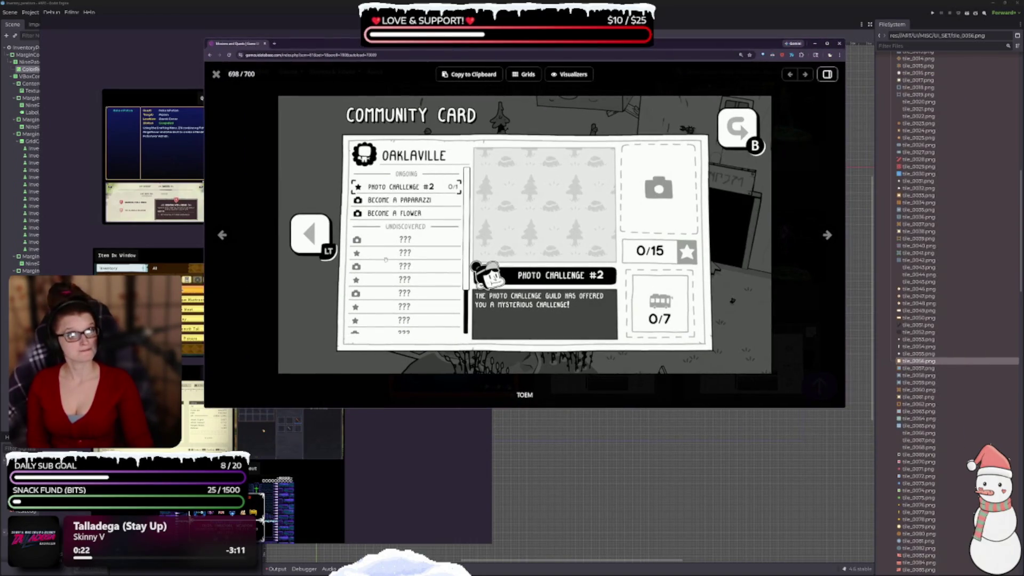